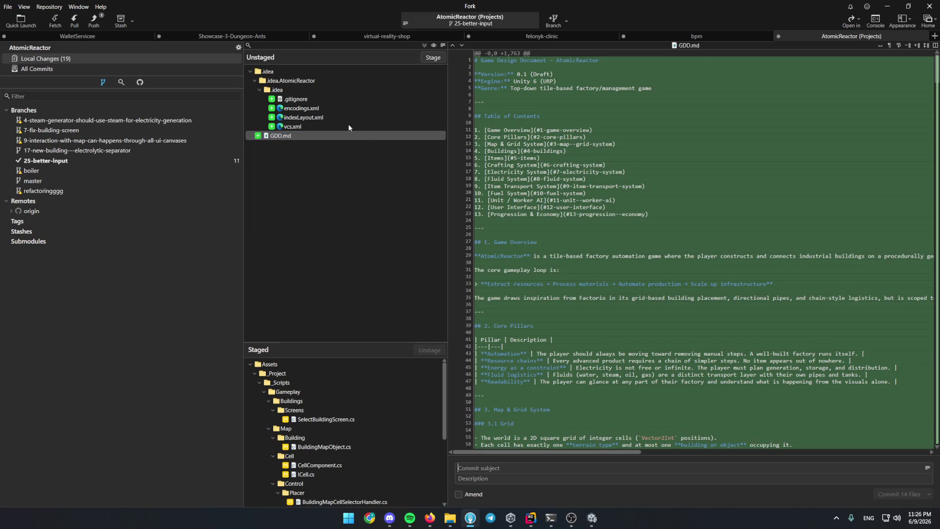
Commit as 'Destroying Buildings feature', push 25-better-input to origin, and return to Rider.
click(528, 468)
text(Destroying B)
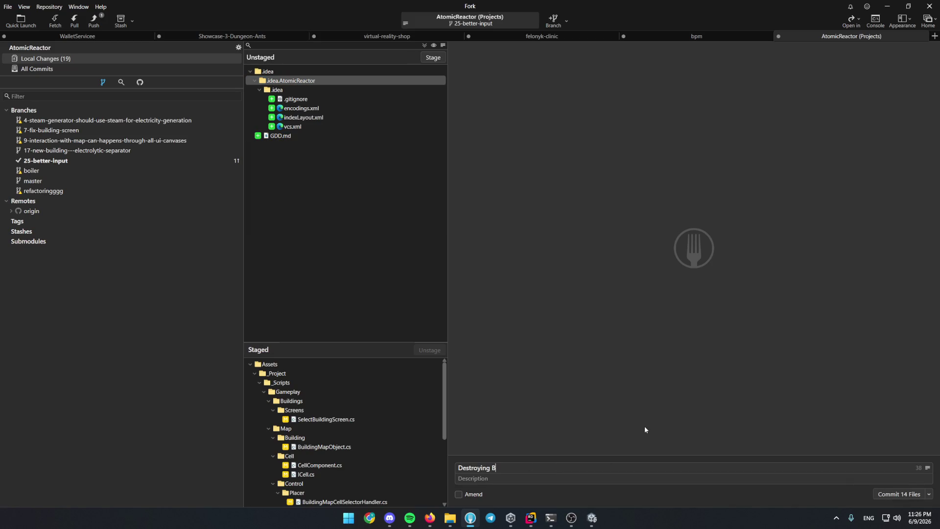
text(uildings feature)
key(ctrl+Return)
key(ctrl+shift+p)
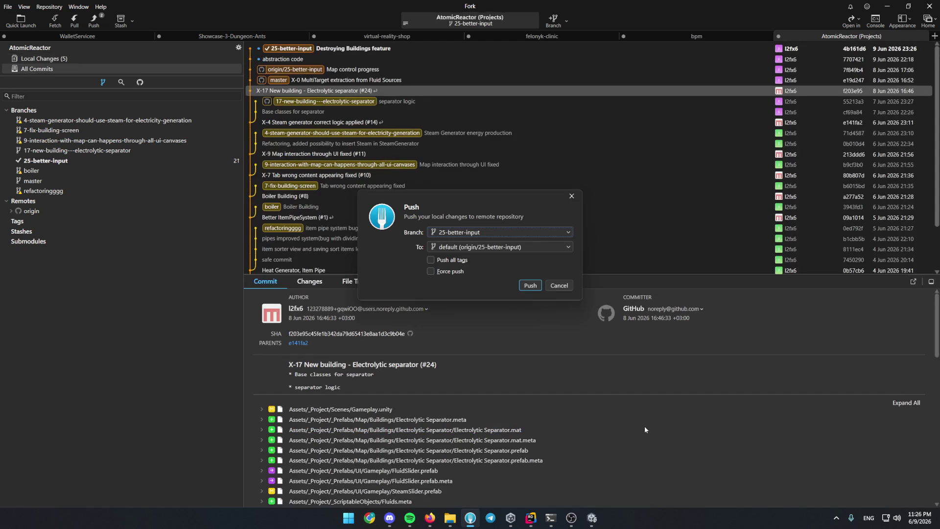
key(Return)
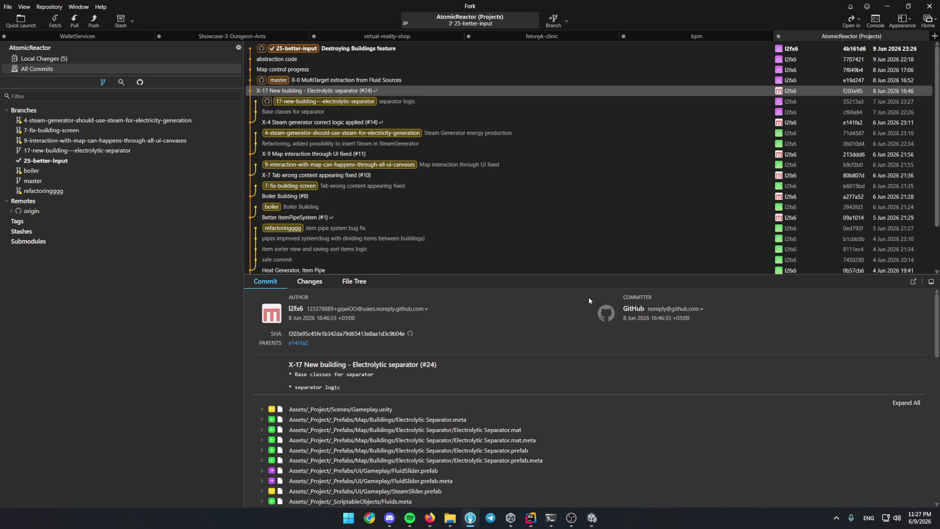
click(535, 520)
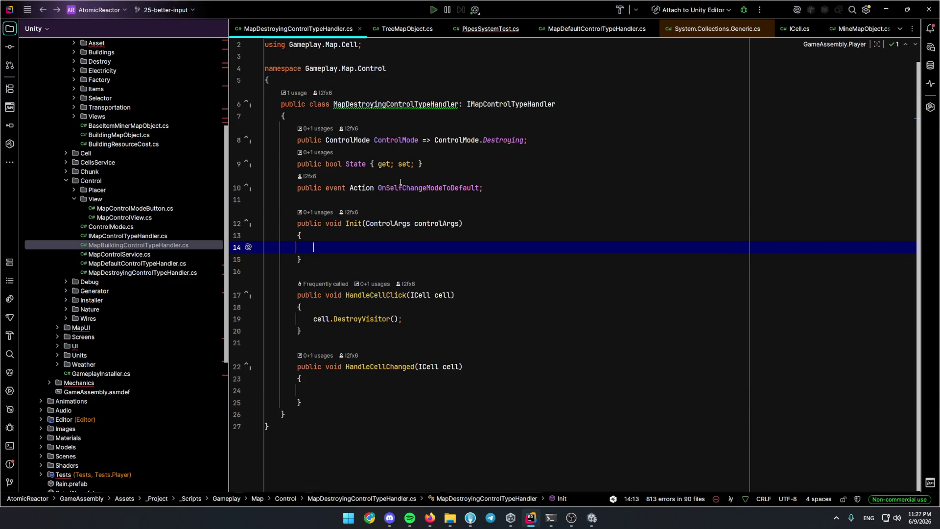
Navigate from FakeCell through ICell's derived types to the CellComponent class.
key(ctrl+n)
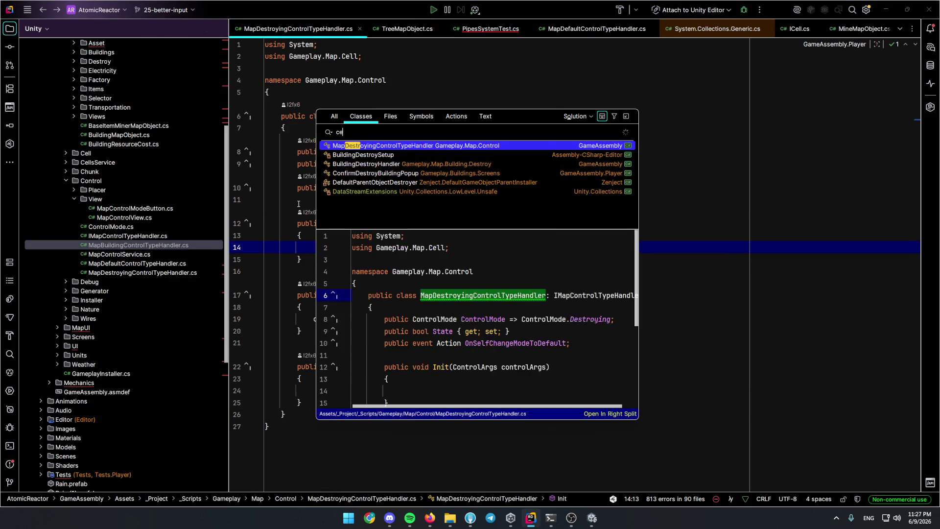
text(cell)
key(Down)
key(Down)
key(Down)
key(Down)
key(Down)
key(Down)
key(Down)
key(Down)
key(Down)
key(Down)
key(Down)
key(Down)
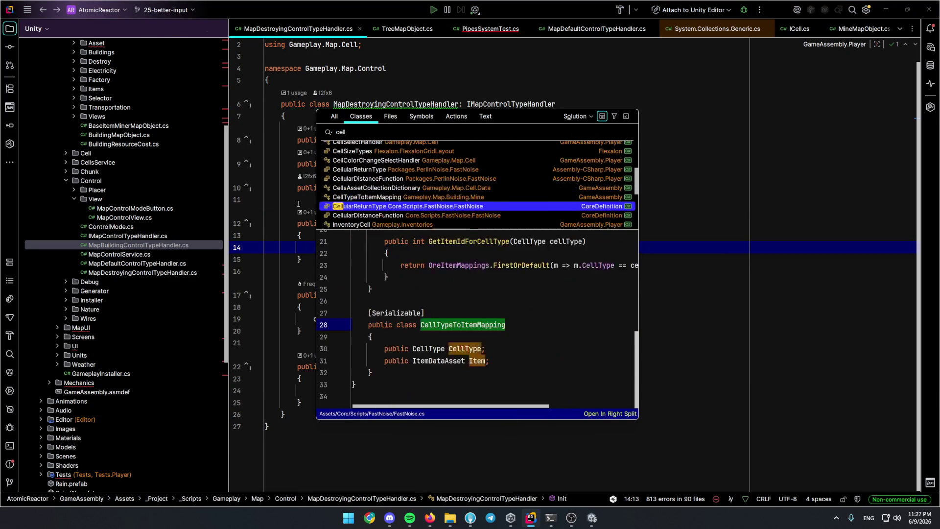
key(Down)
key(Down)
key(Escape)
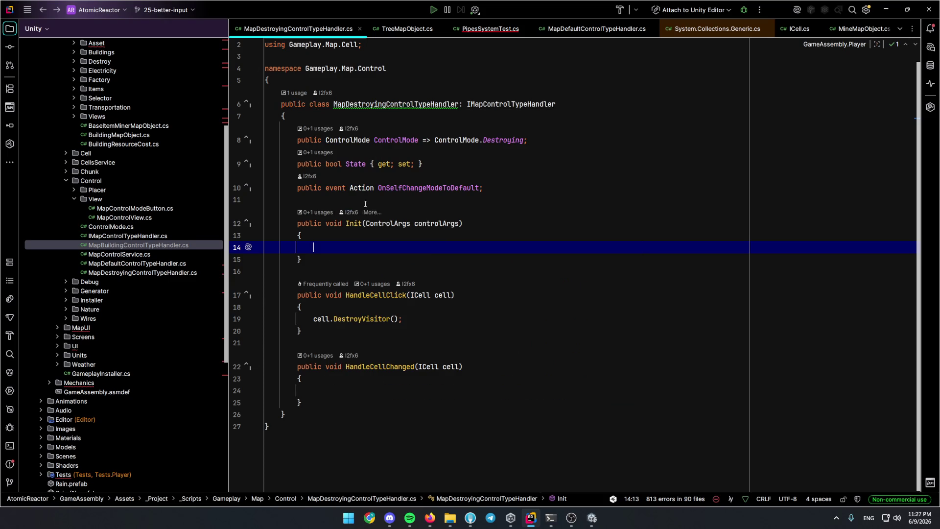
key(ctrl+t)
text(FakeCell)
key(Return)
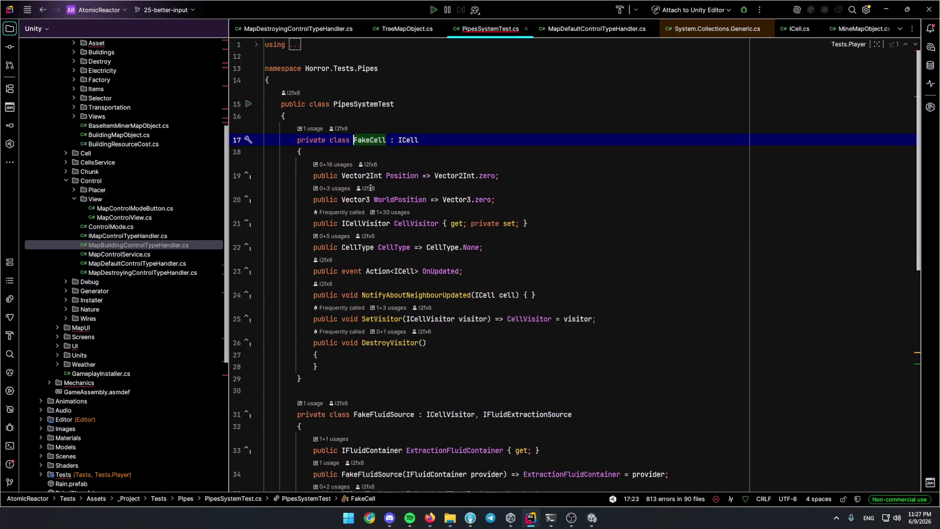
key(F12)
key(ctrl+F12)
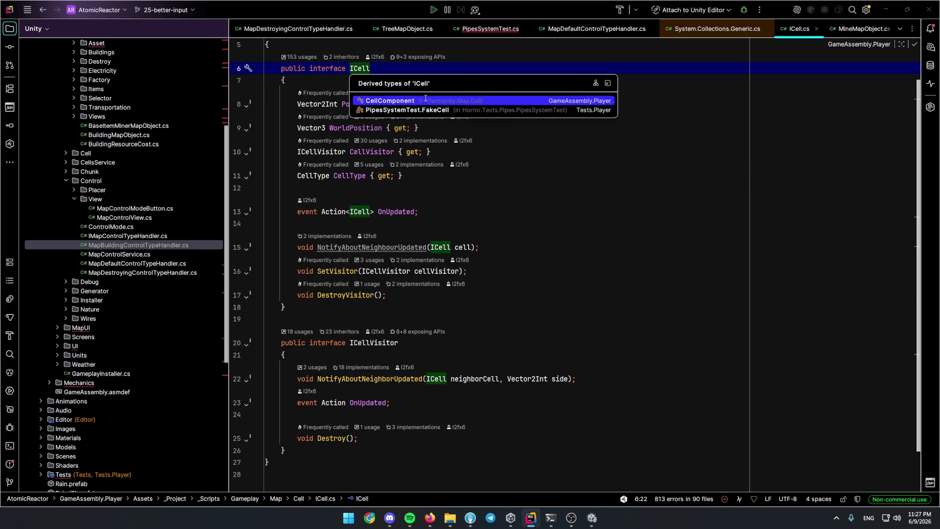
key(Return)
key(Down)
key(Down)
key(Down)
scroll(379, 220, down, 3)
scroll(381, 228, down, 5)
scroll(383, 242, down, 5)
scroll(382, 241, up, 6)
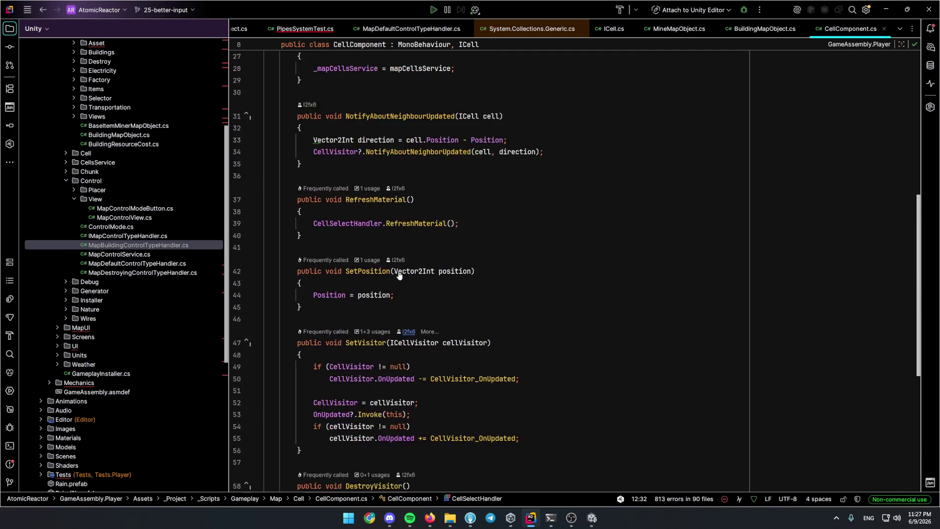
scroll(414, 311, down, 4)
Add NotifyAboutNeighbourUpdated(null) after the visitor-clearing line in DestroyVisitor and jump to its declaration.
click(393, 310)
click(430, 390)
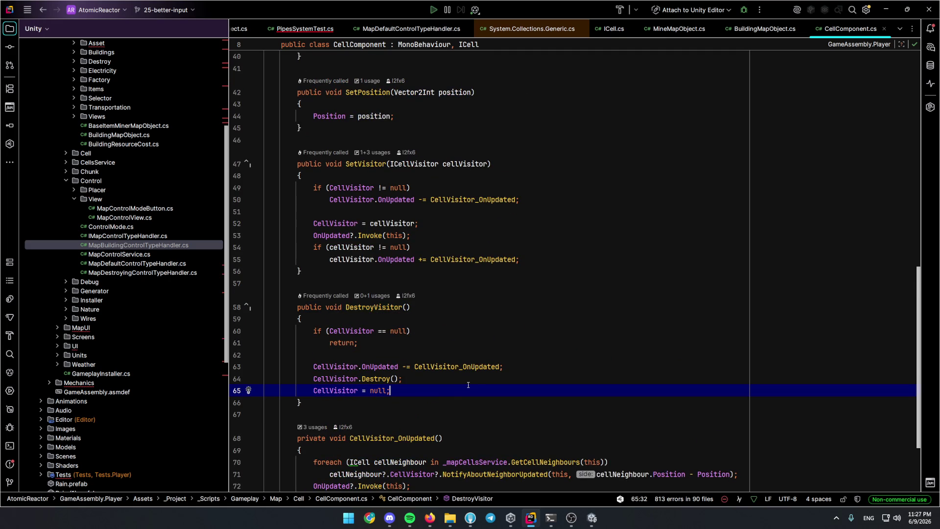
key(Return)
text(On)
key(BackSpace)
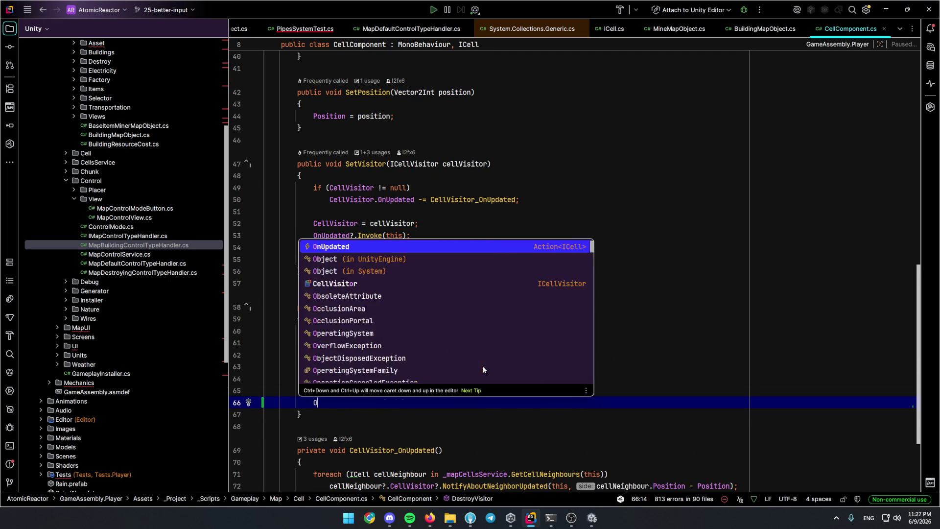
key(BackSpace)
text(No)
key(Tab)
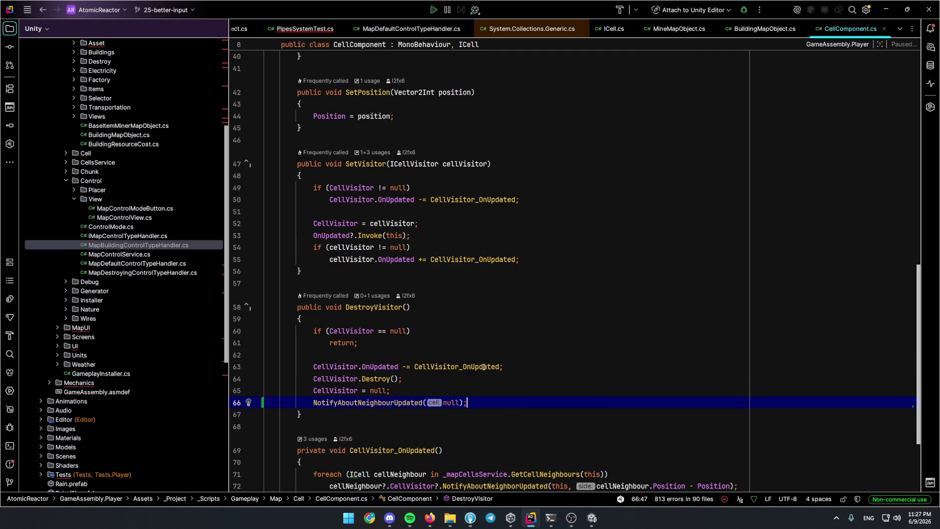
key(ctrl+b)
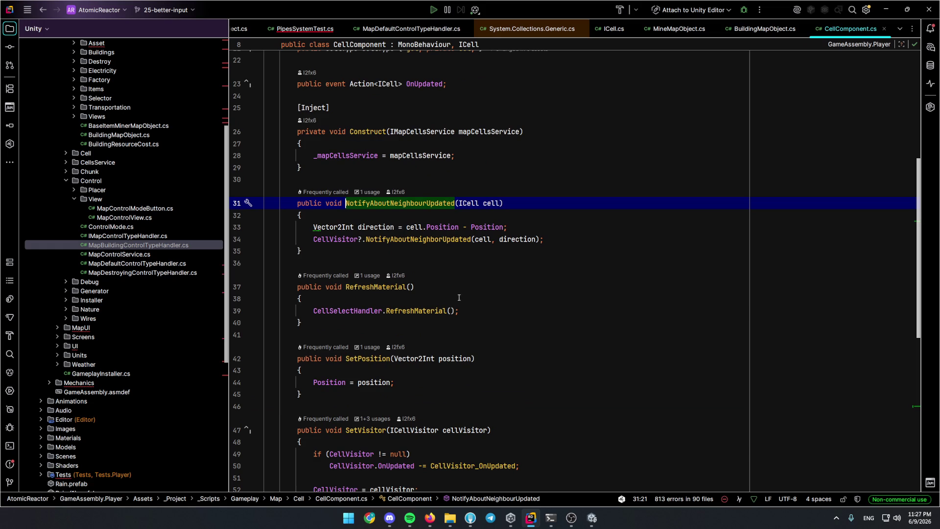
Review ICellVisitor's NotifyAboutNeighborUpdated declaration and its BuildingMapObject implementations, then return to CellComponent.
mouse_move(418, 239)
click(421, 239)
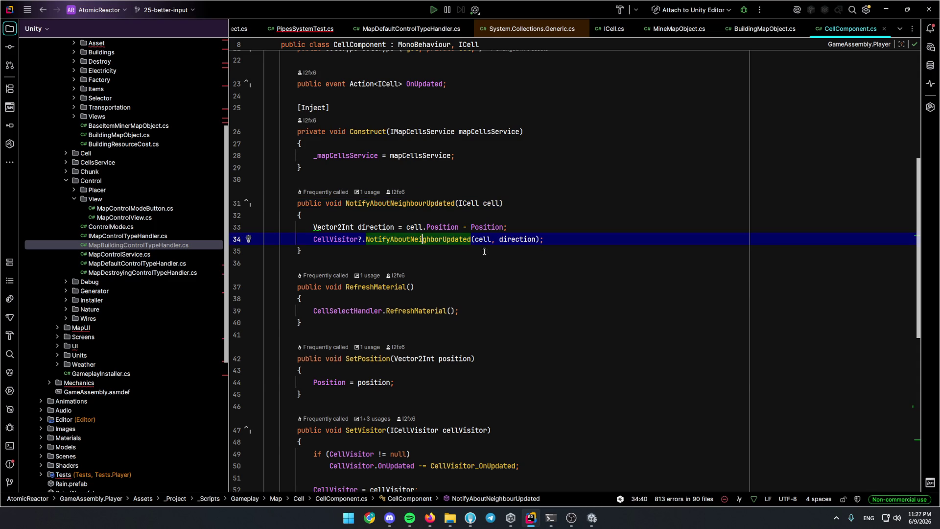
key(F12)
key(ctrl+shift+BackSpace)
key(F12)
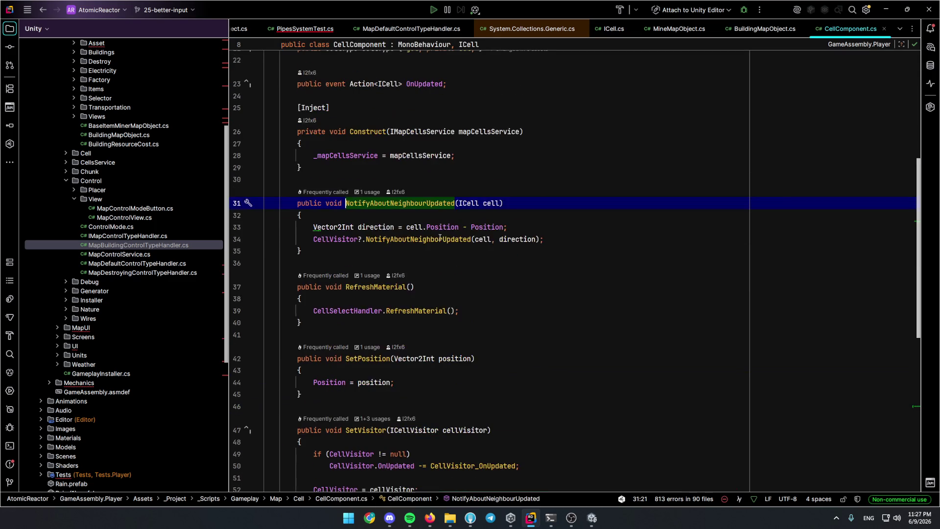
key(F12)
click(436, 367)
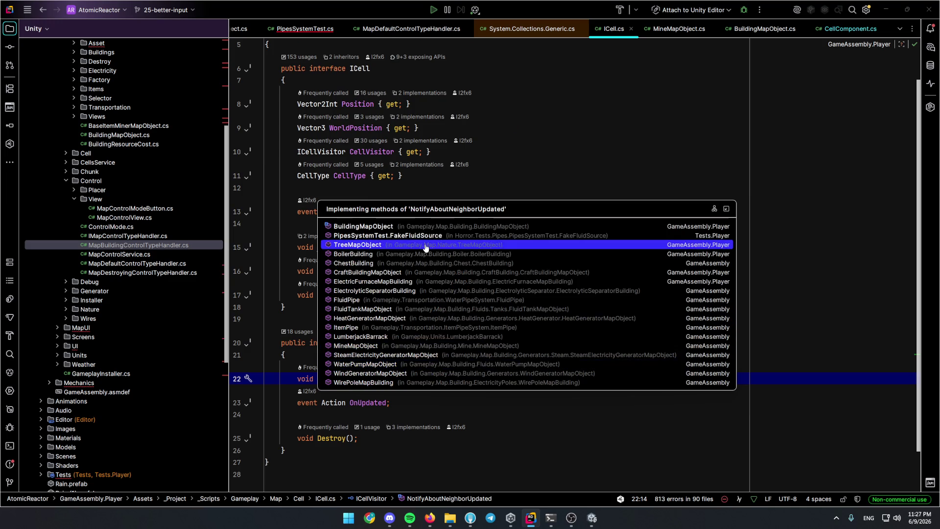
click(415, 250)
click(420, 248)
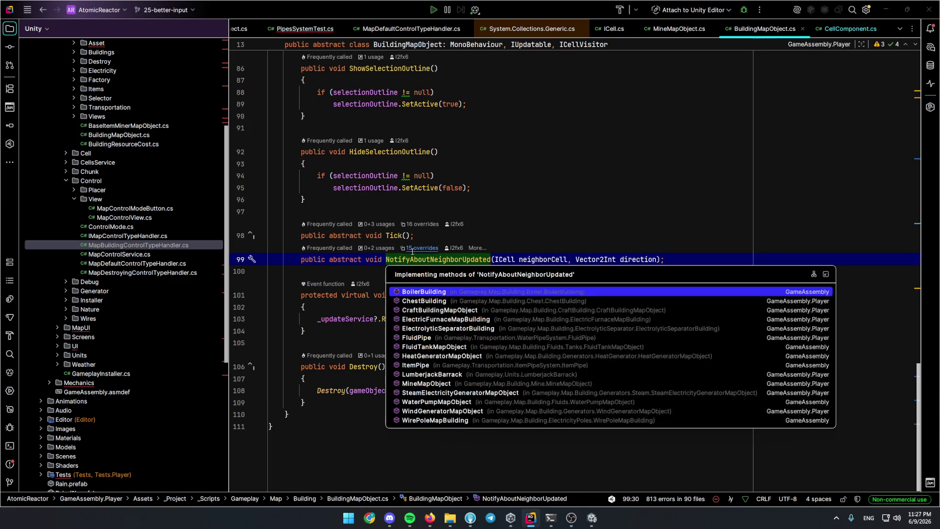
click(514, 232)
key(ctrl+minus)
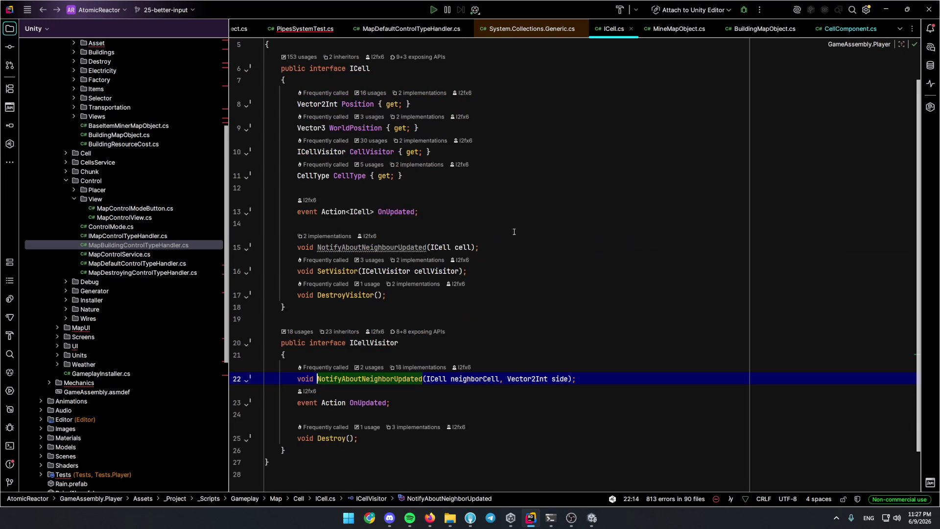
key(ctrl+minus)
Jump to the usage in DestroyVisitor and delete the added NotifyAboutNeighbourUpdated(null) line.
click(423, 204)
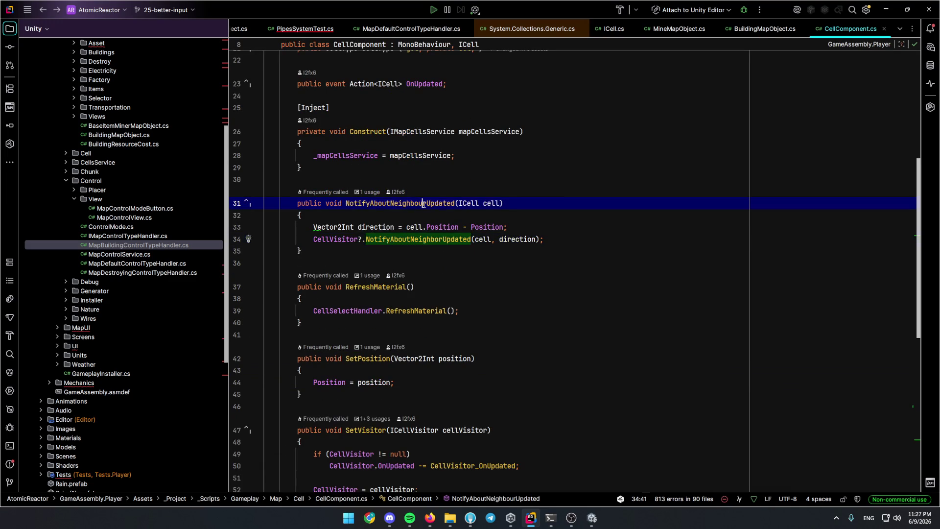
ctrl+click(423, 203)
click(444, 242)
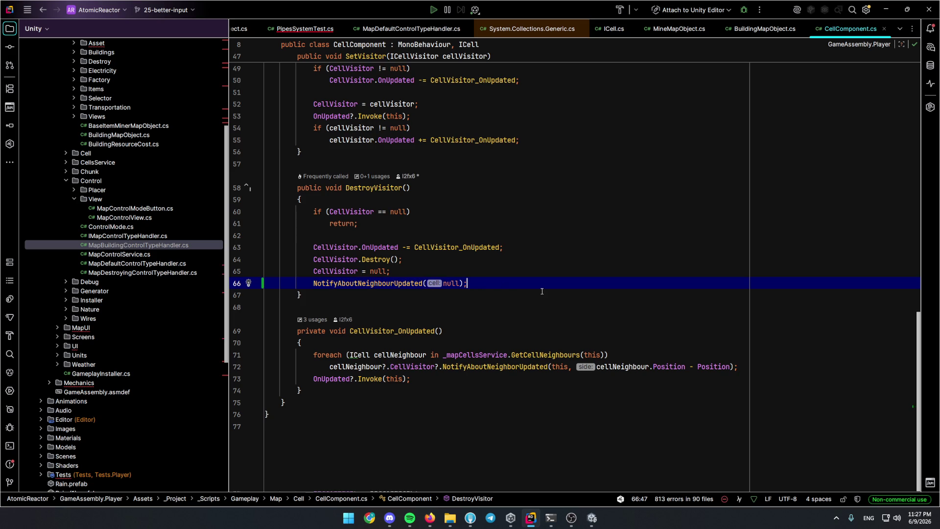
key(shift+End)
key(Delete)
Find usages of OnUpdated and inspect its subscribers in MapCreator and WirePoleBuildingCore.
key(BackSpace)
click(347, 378)
key(shift+F12)
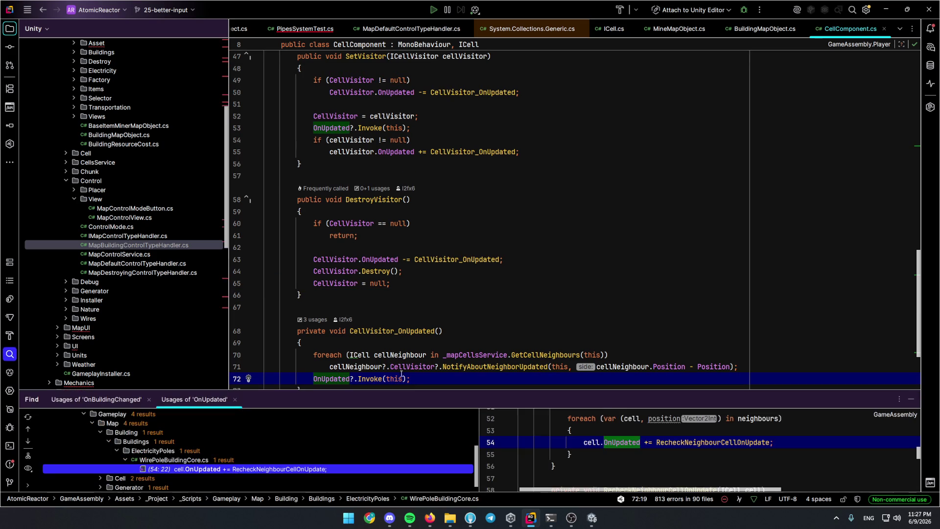
click(217, 472)
double_click(217, 470)
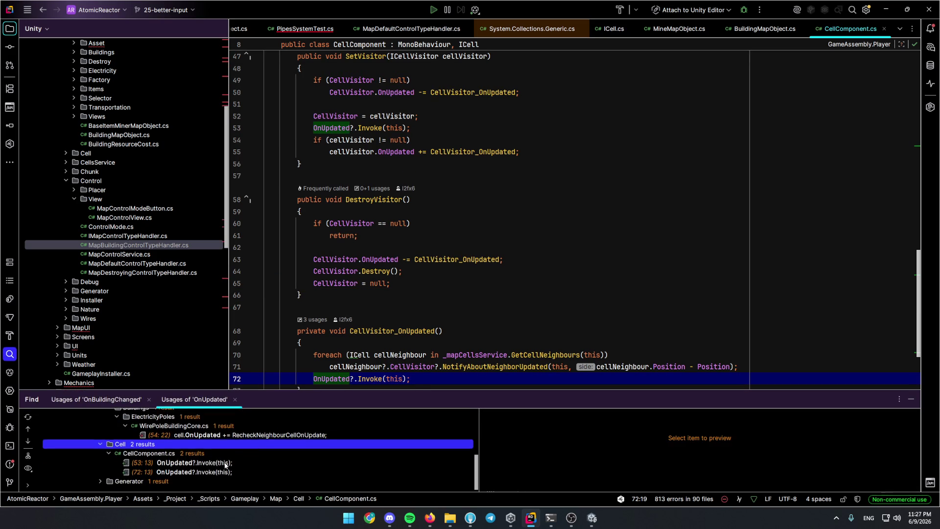
double_click(217, 479)
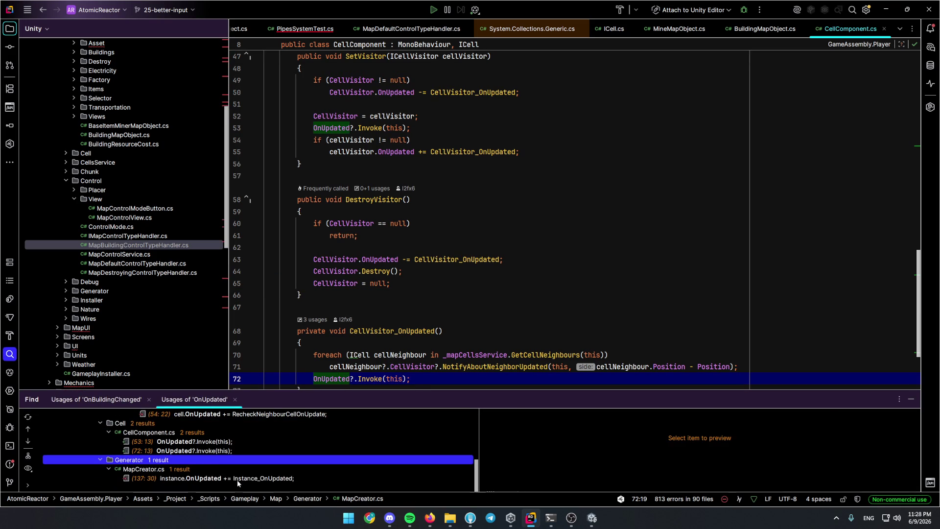
double_click(237, 478)
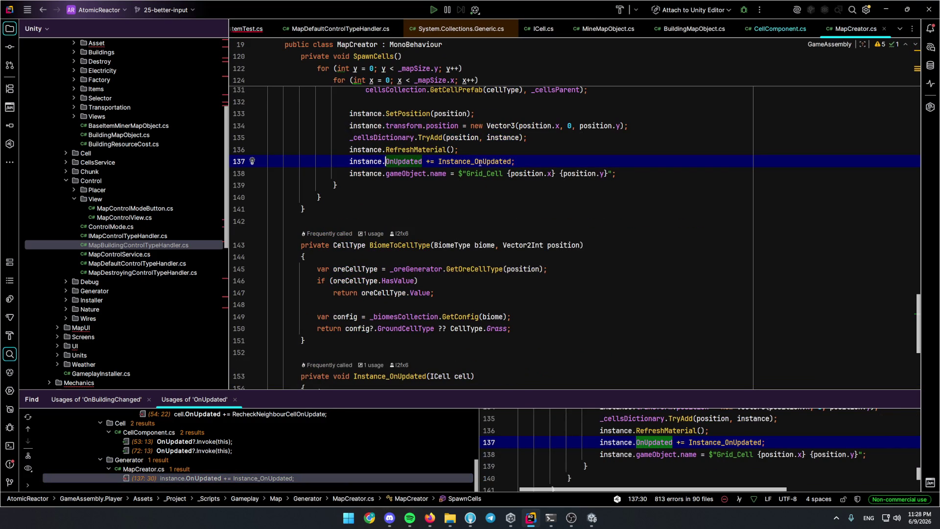
ctrl+click(719, 443)
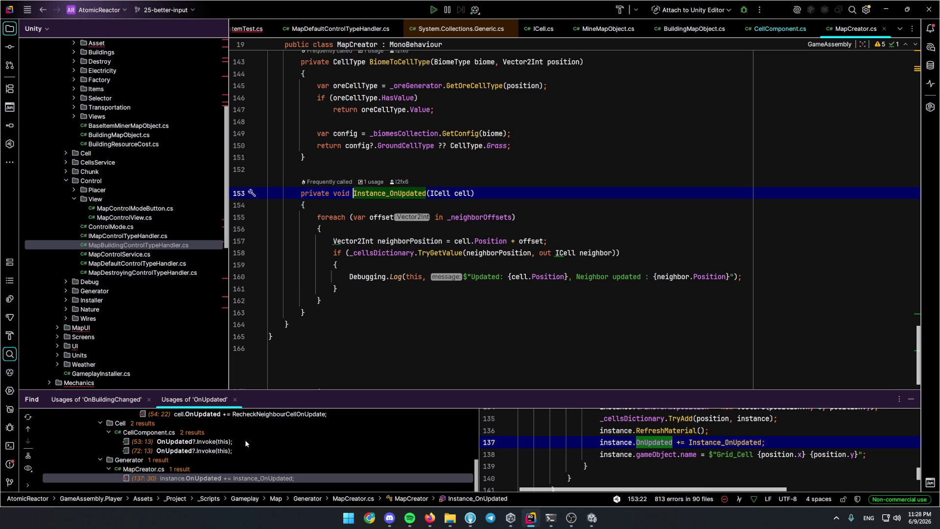
double_click(247, 414)
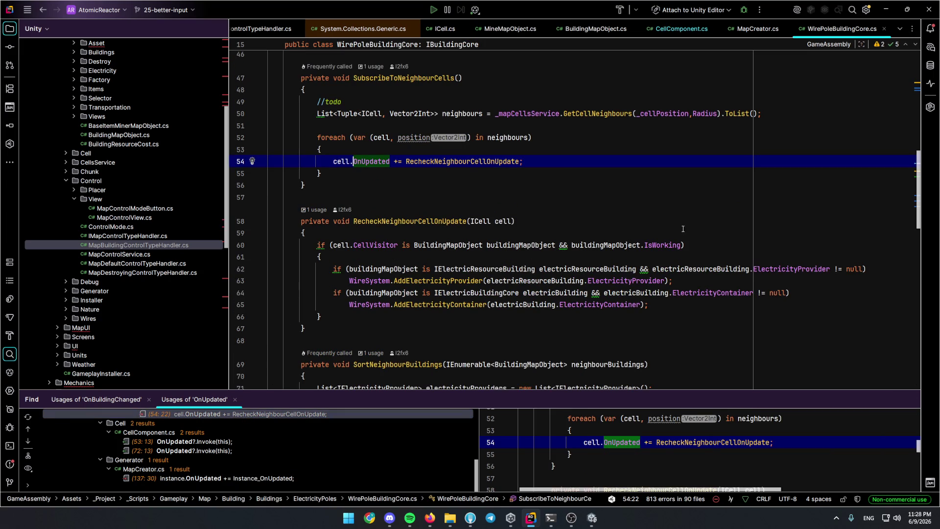
Add 'OnUpdated?.Invoke(this);' after clearing the visitor in DestroyVisitor, then switch to Unity.
key(ctrl+minus)
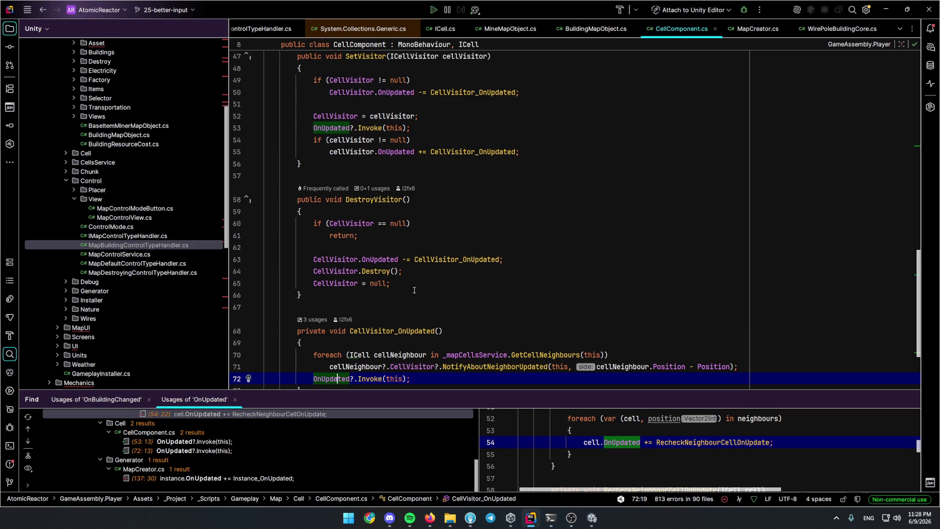
key(ctrl+minus)
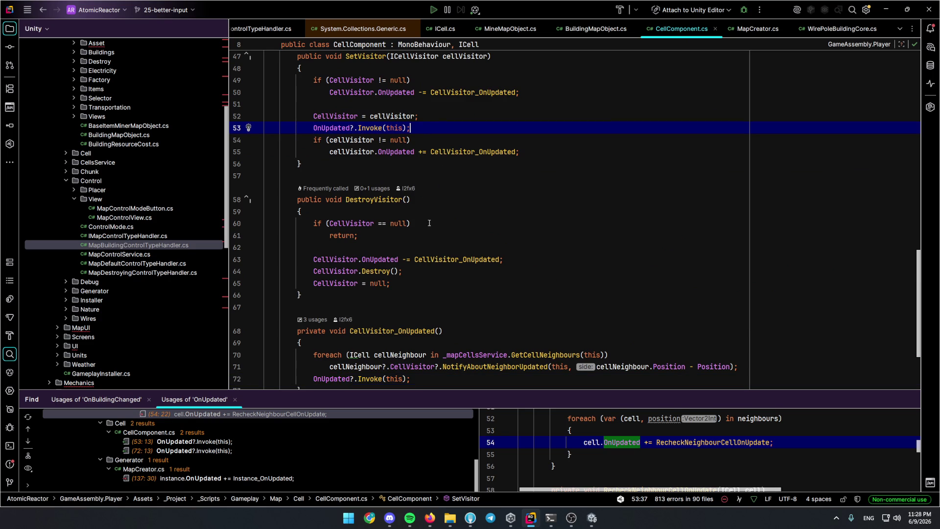
click(440, 284)
key(Return)
text(OnUpdated?.Invoke(this);)
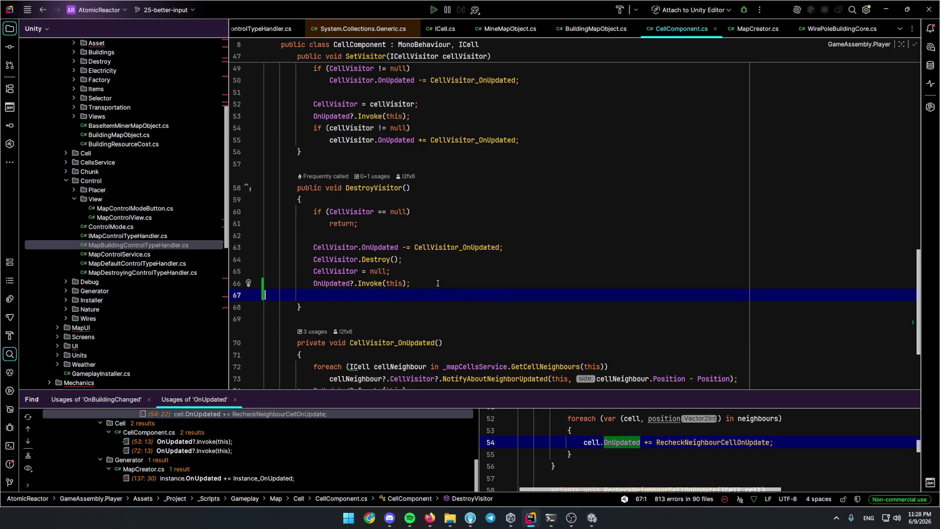
click(593, 517)
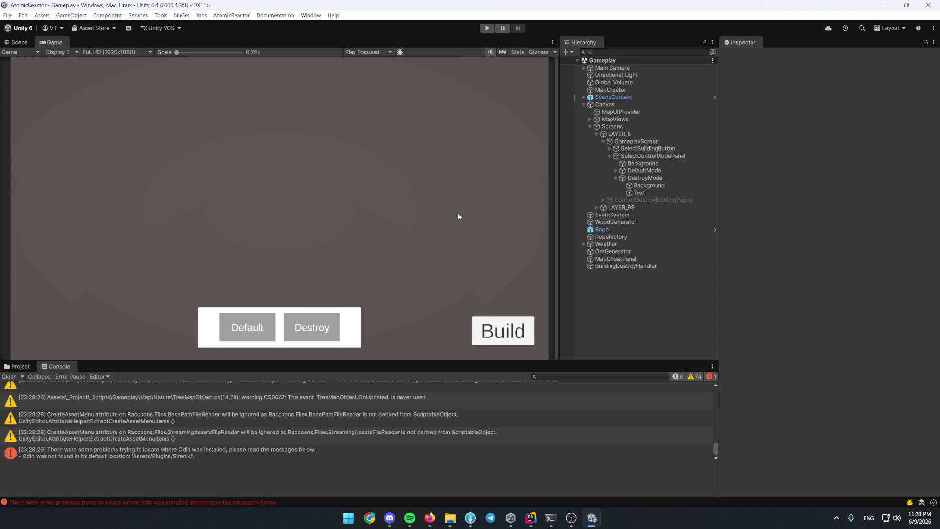
click(22, 367)
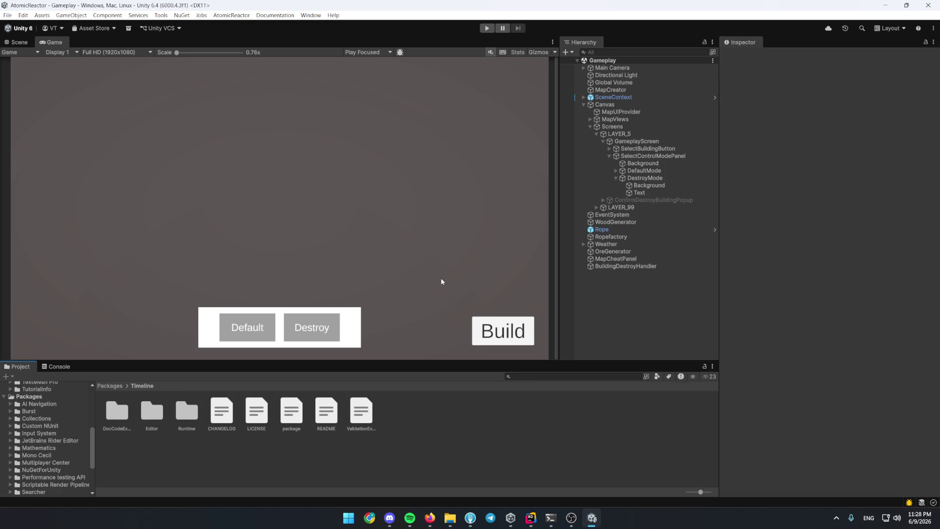
Open the Better Input issue #25 from the AtomicReactor repository's issues list.
click(429, 516)
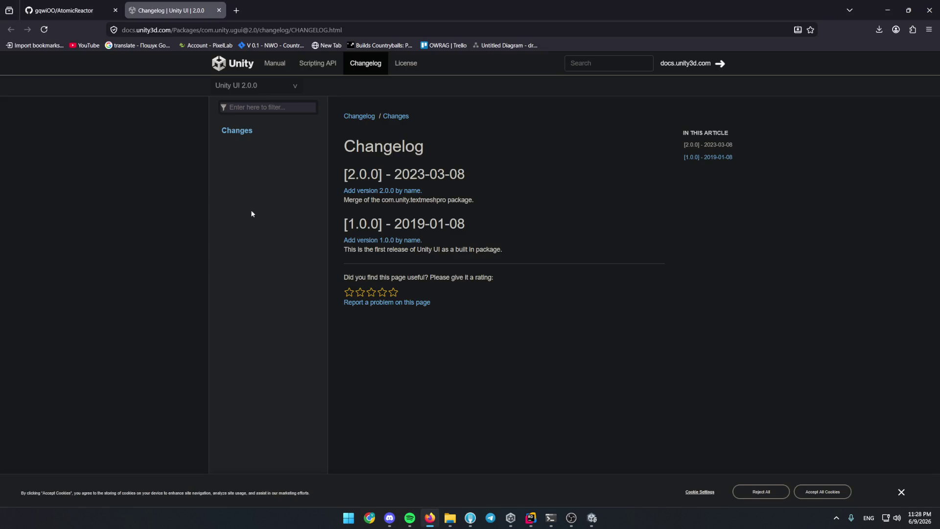
click(57, 4)
click(68, 86)
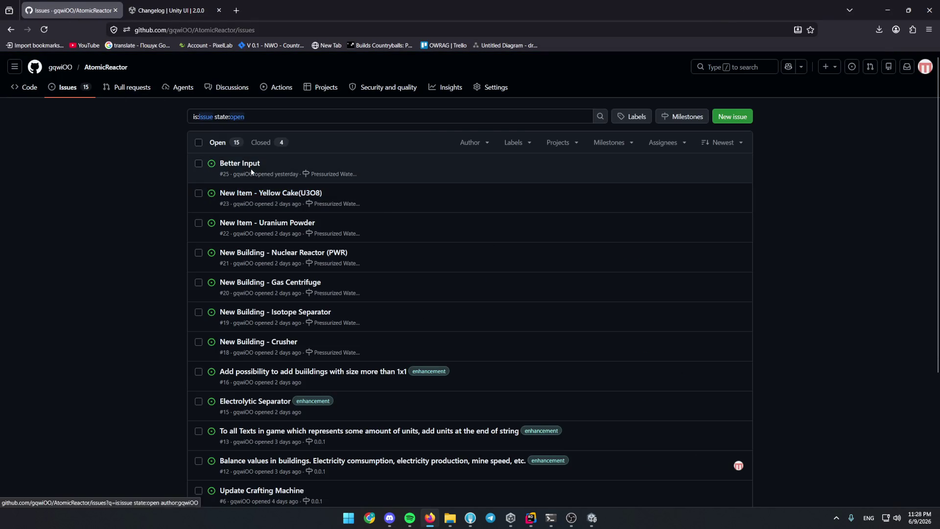
click(249, 167)
Read through the issue's task bullets, highlighting the Pipe Configuration and Move Buildings tasks, then return to Claude Code.
mouse_move(385, 200)
mouse_down()
mouse_move(234, 202)
mouse_move(529, 214)
mouse_up()
click(357, 208)
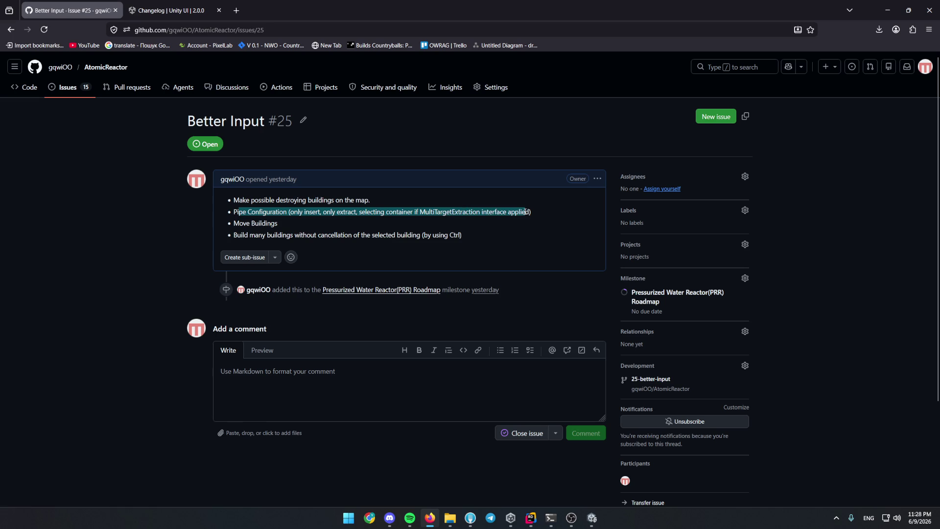
click(261, 223)
drag(277, 224, 234, 224)
click(294, 219)
click(316, 223)
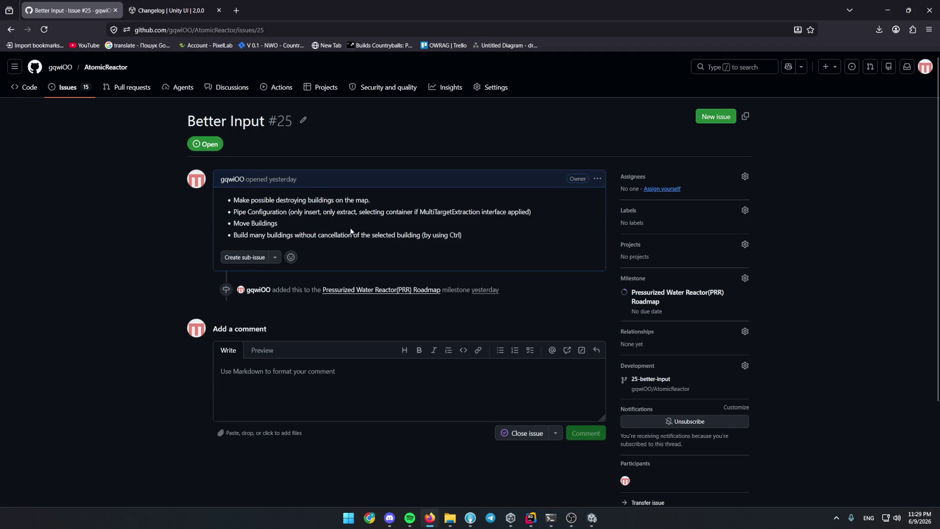
drag(281, 224, 233, 223)
click(323, 232)
click(551, 518)
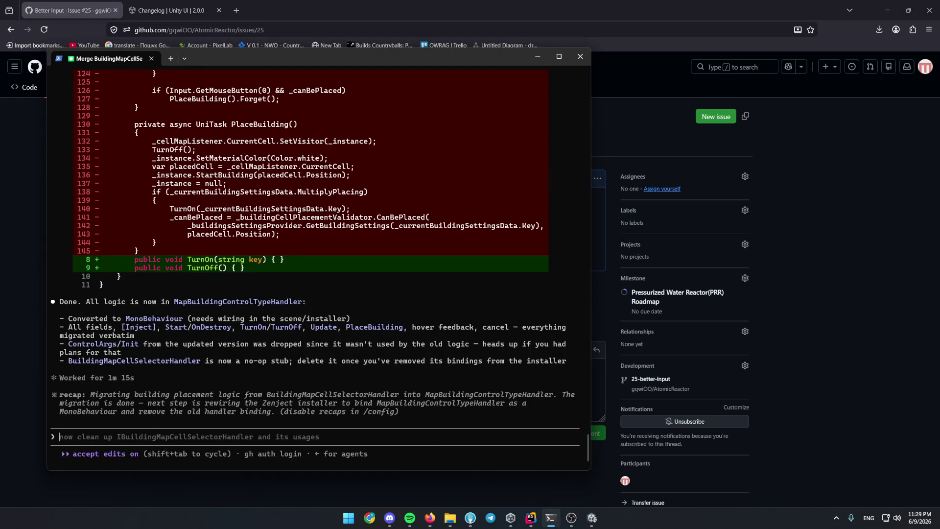
text(Lets create)
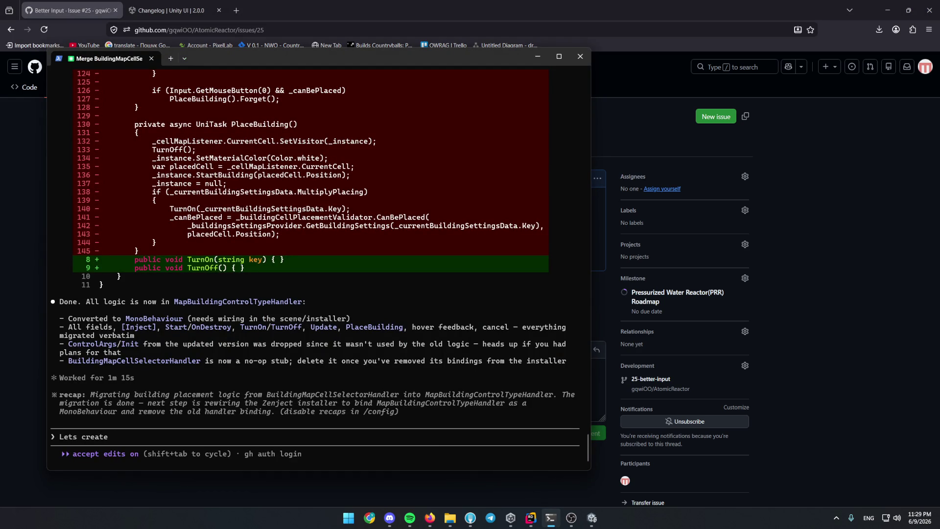
text( ControlType for Move Buildings.)
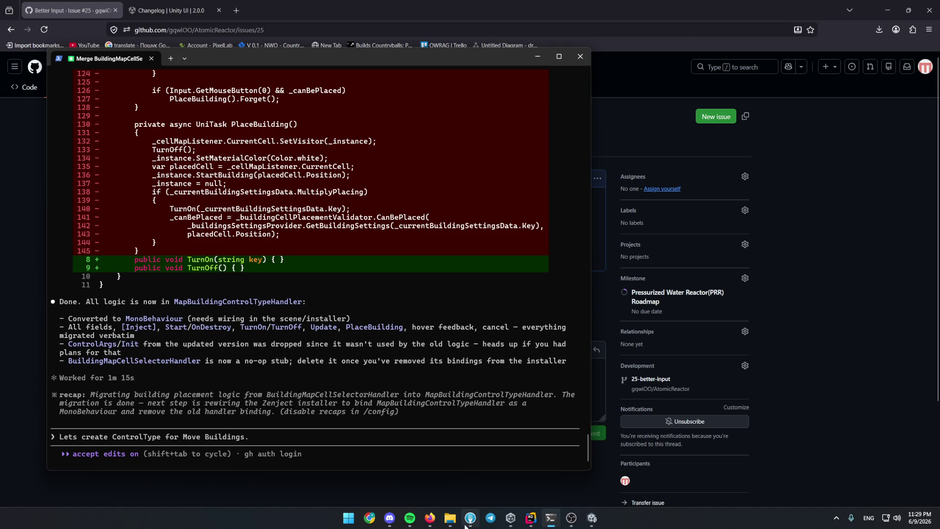
Switch from the Claude Code prompt over to the Fork Git client.
click(470, 518)
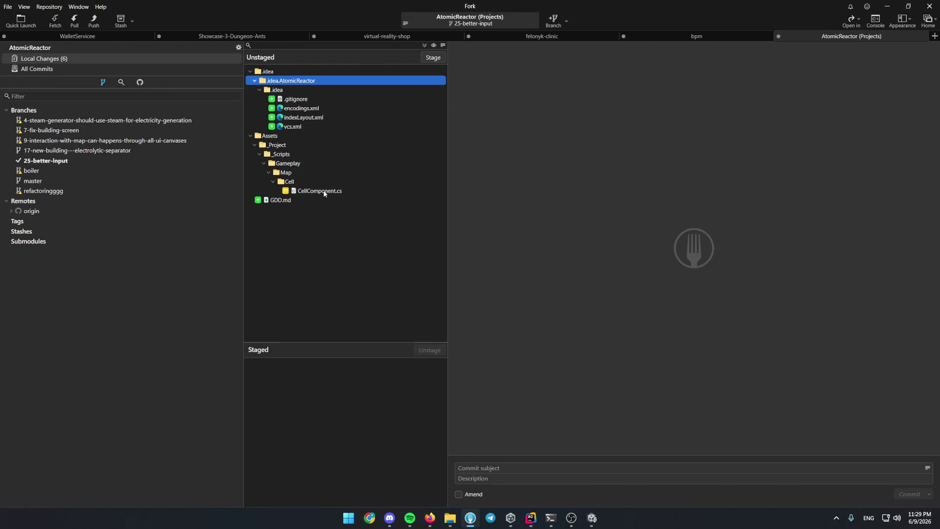
Stage CellComponent.cs, commit as 'Destroying fix', push to origin, and return to Claude Code.
double_click(324, 193)
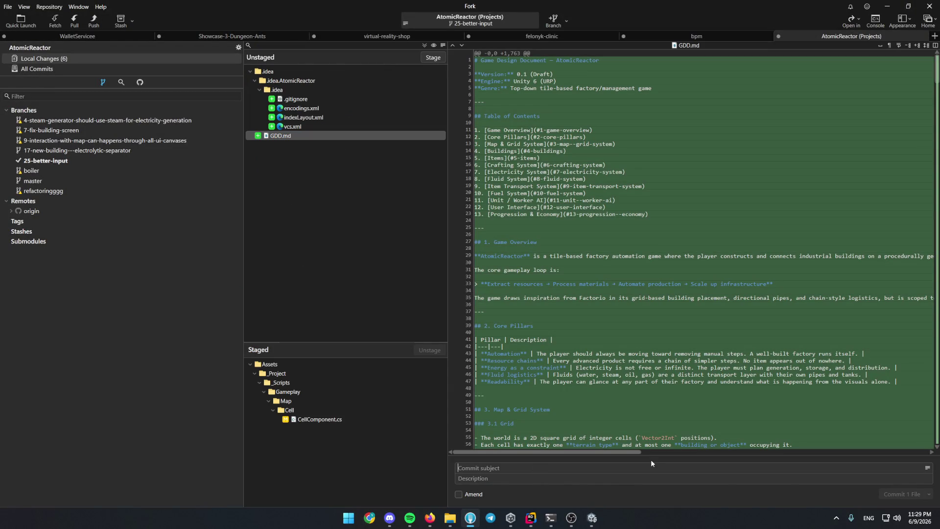
text(Destr)
text(oying fix)
key(ctrl+Return)
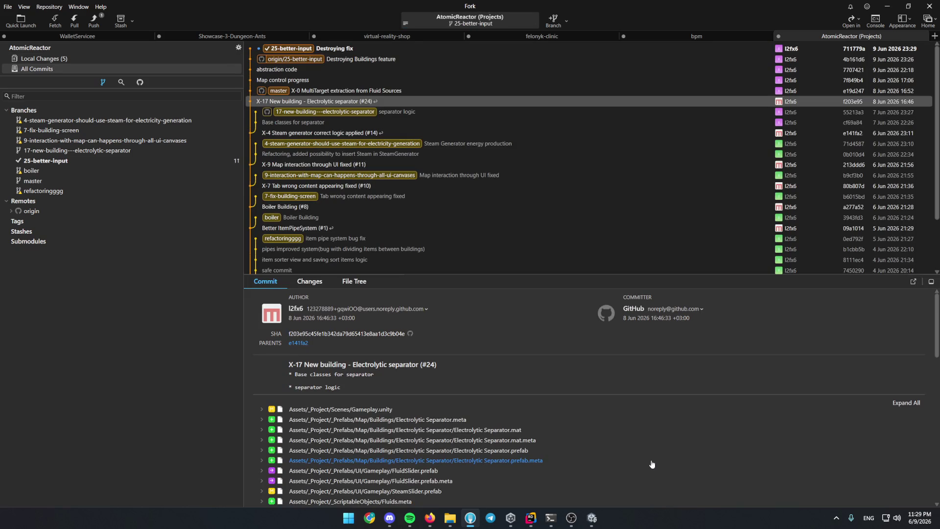
key(ctrl+shift+p)
key(Return)
key(alt+Tab)
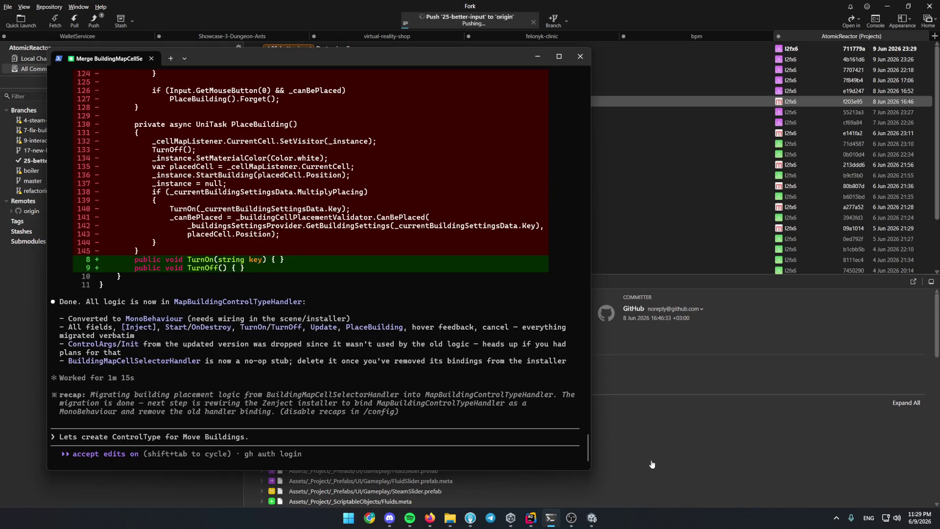
Finish and send the Move Buildings request: holding the mouse on a building moves it to another cell.
key(BackSpace)
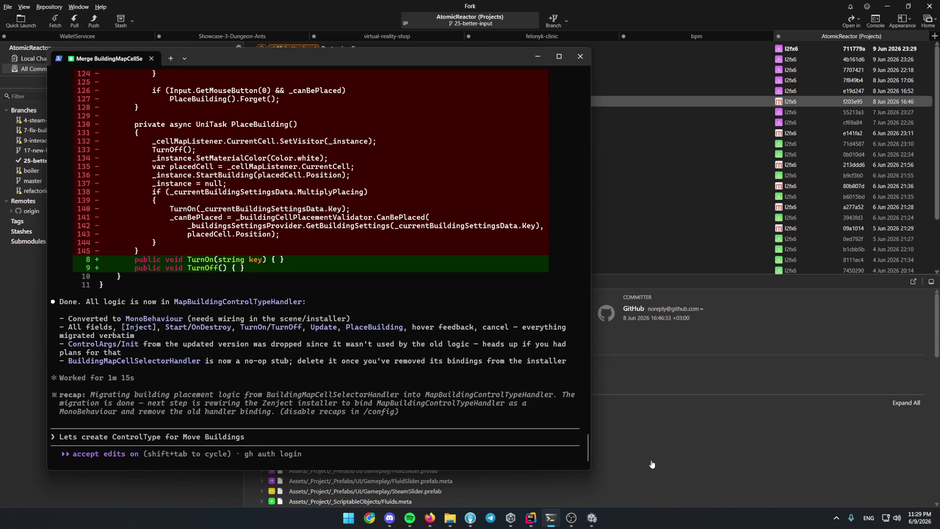
text(. )
text(When this mode selected )
text(user cen)
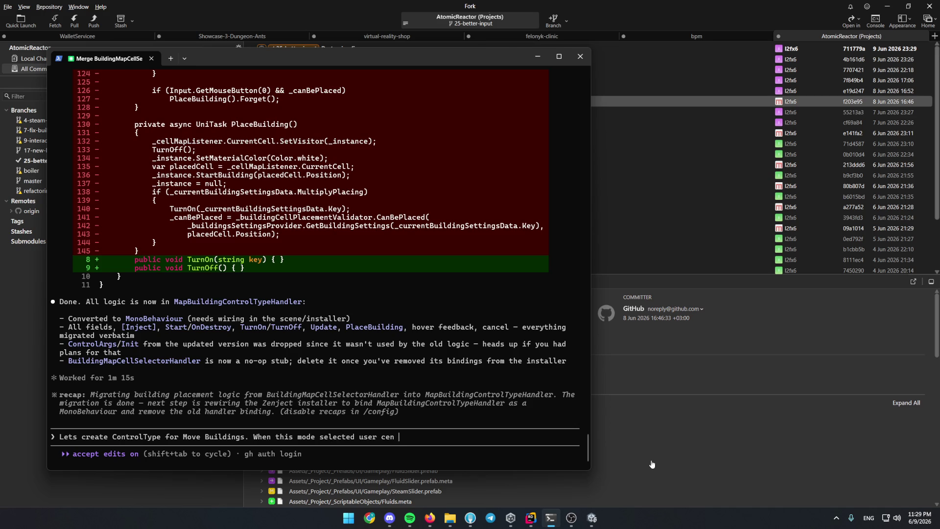
key(BackSpace)
key(BackSpace)
key(BackSpace)
text(an press )
text(mose)
key(BackSpace)
key(BackSpace)
text(use down on building, on wi)
text(thour releasing)
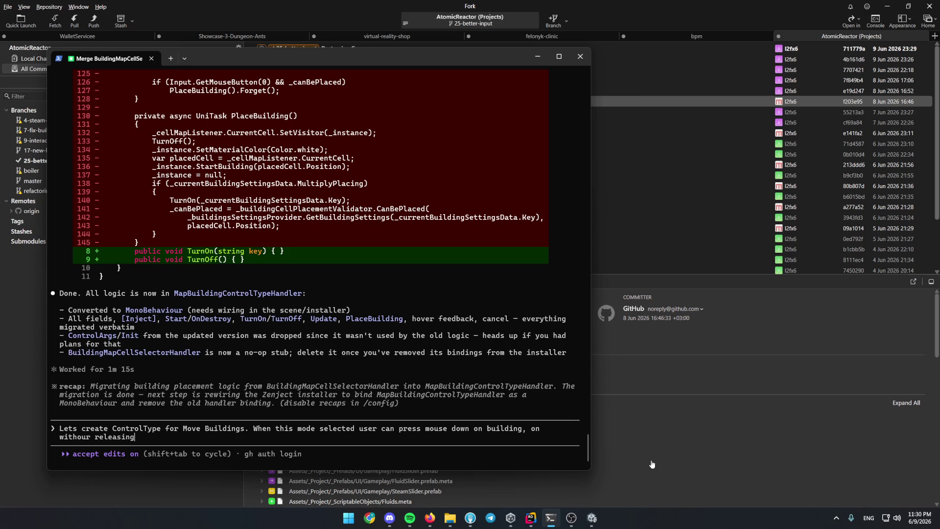
text(ouse button, move this bu)
text(ildin)
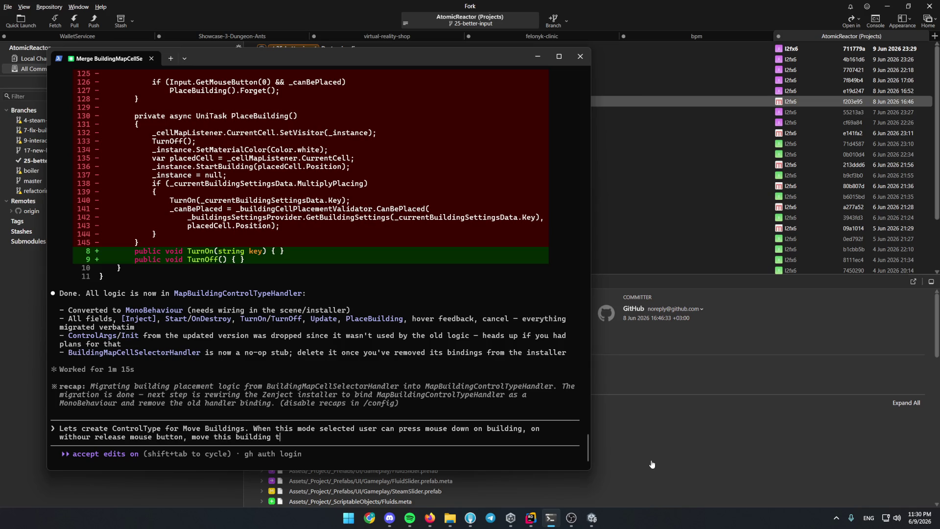
text(ther cell.)
key(Return)
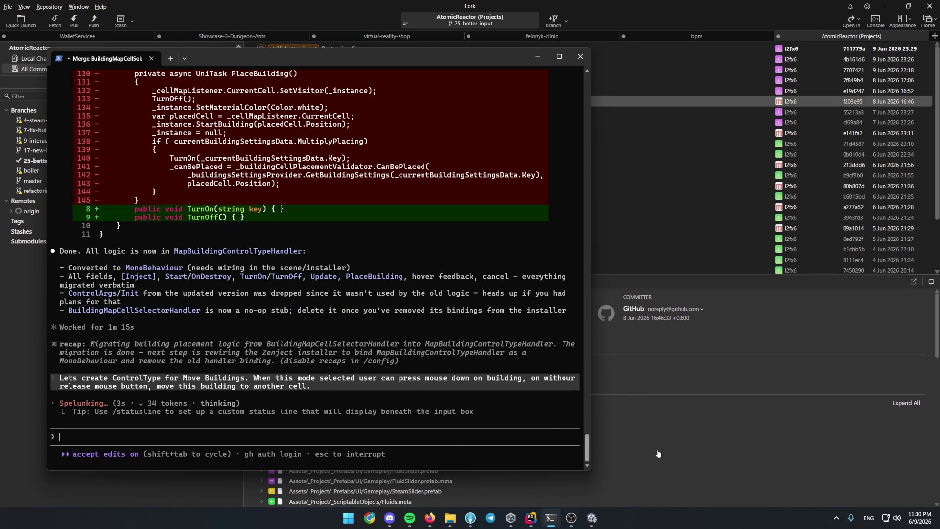
Re-read the build-many-buildings task in issue #25, then return to CellComponent.cs in Rider.
click(429, 518)
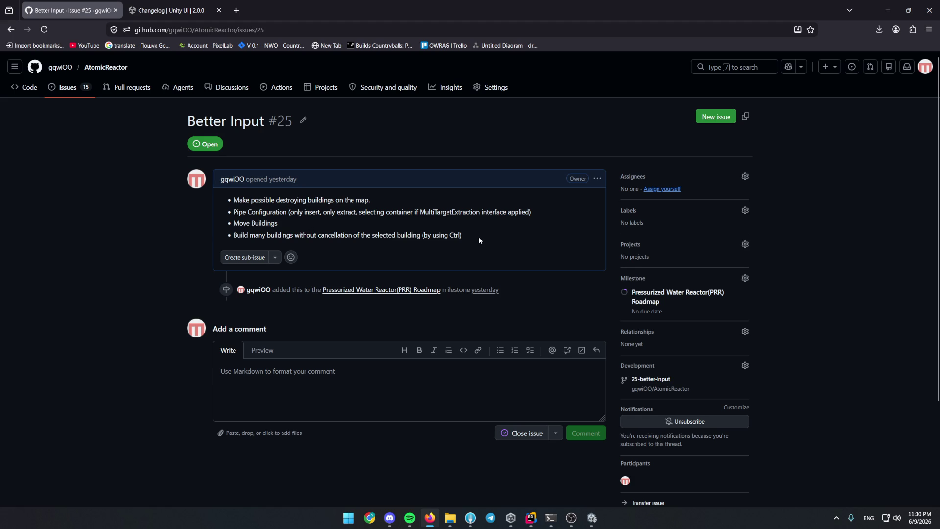
drag(480, 237, 227, 237)
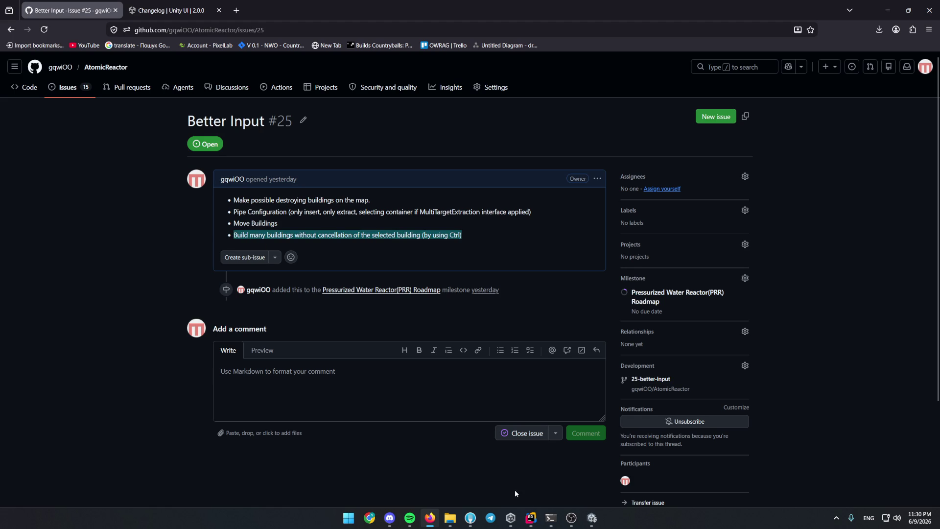
click(531, 518)
click(398, 302)
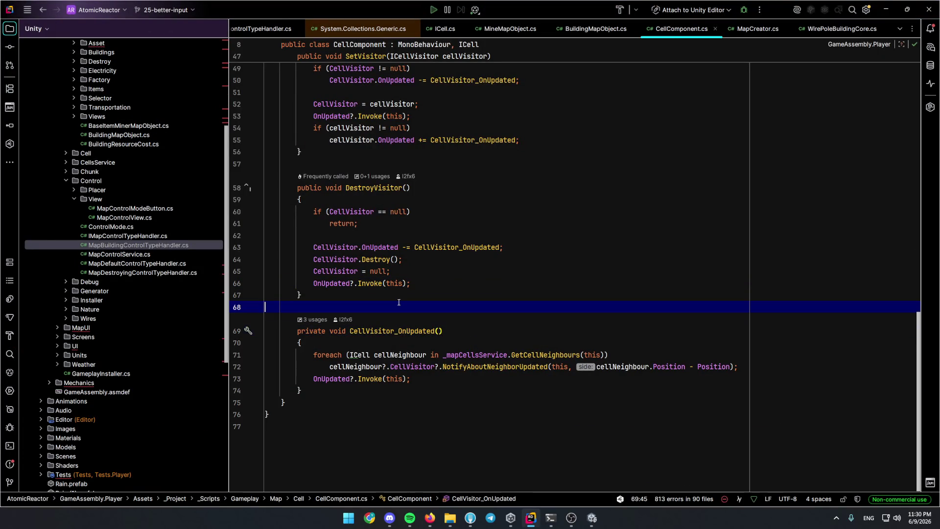
Open the old BuildingMapCellSelectorHandler stub, locate its file and back out of deleting it.
key(ctrl+n)
text(building)
key(Return)
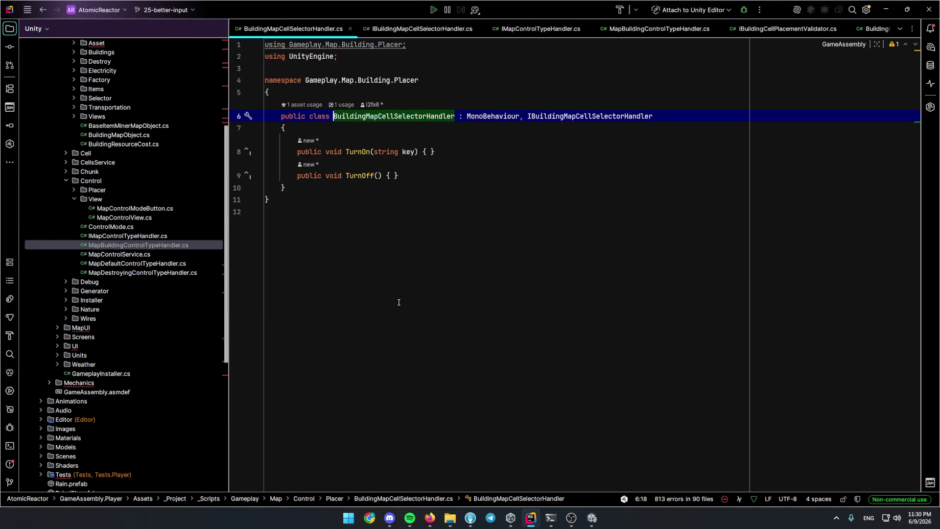
click(170, 30)
key(Delete)
key(Escape)
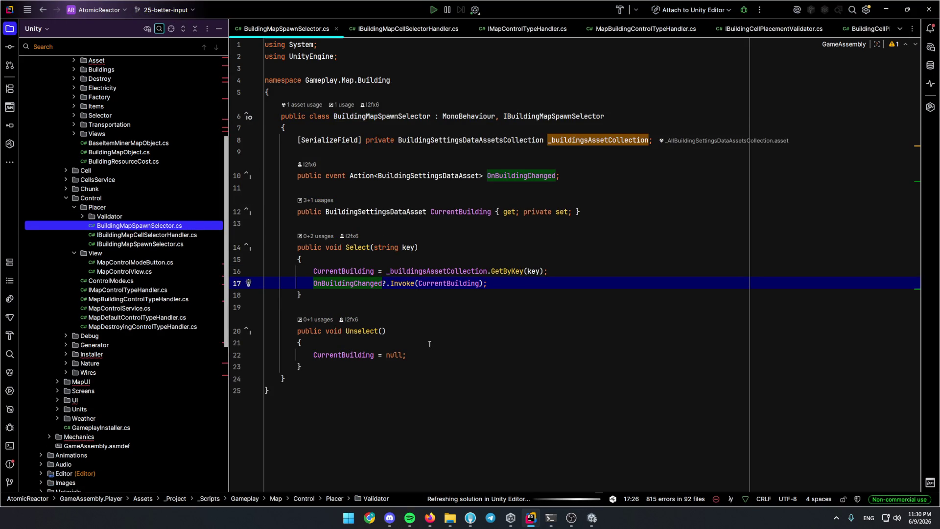
Open the MapBuildingControlTypeHandler class via Go to Class 'buildingcontro'.
key(ctrl+n)
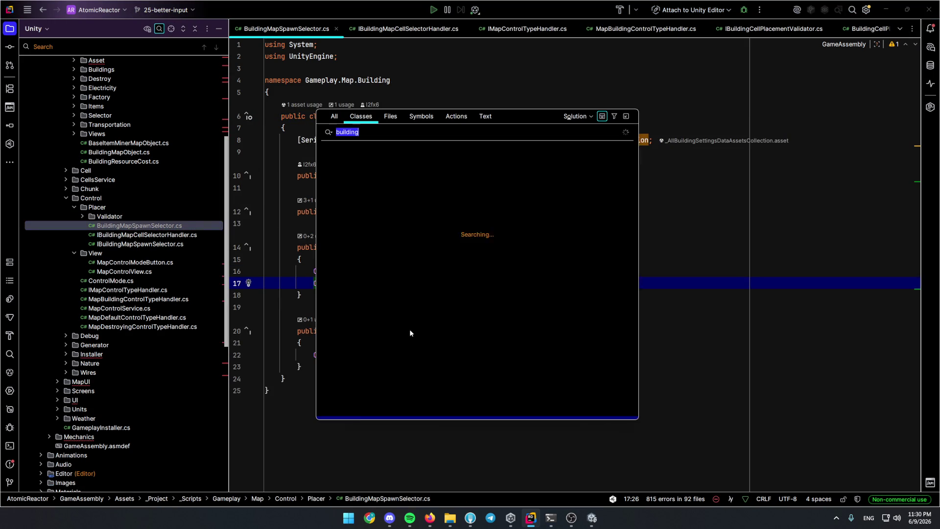
text(building)
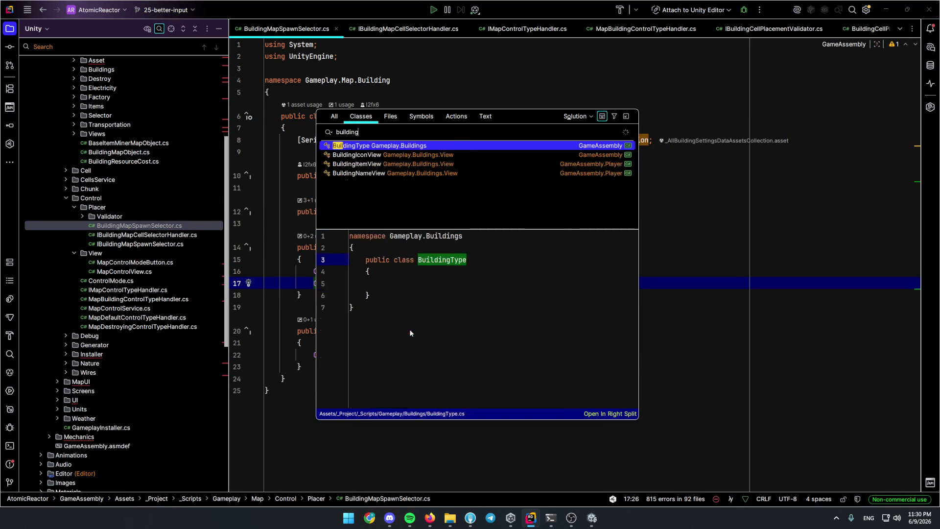
text(contro)
key(Return)
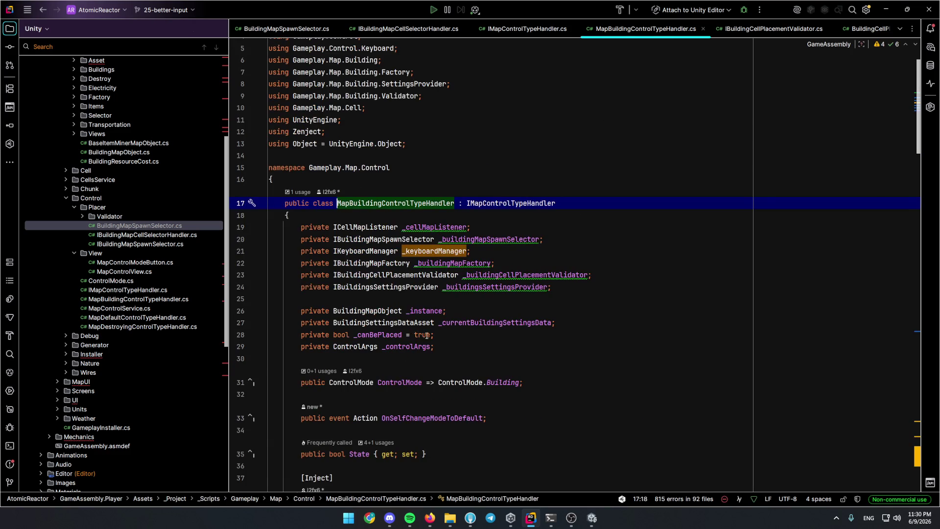
scroll(463, 302, down, 10)
scroll(464, 303, down, 15)
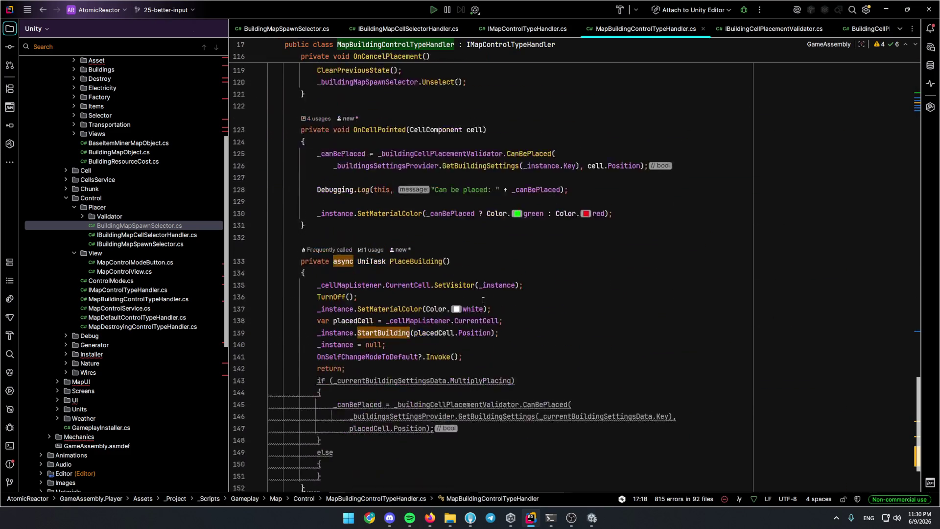
Draft an if with _keyboardManager.RegisterAction above PlaceBuilding's return and inspect RegisterAction and the GameAction enum.
click(462, 266)
click(532, 263)
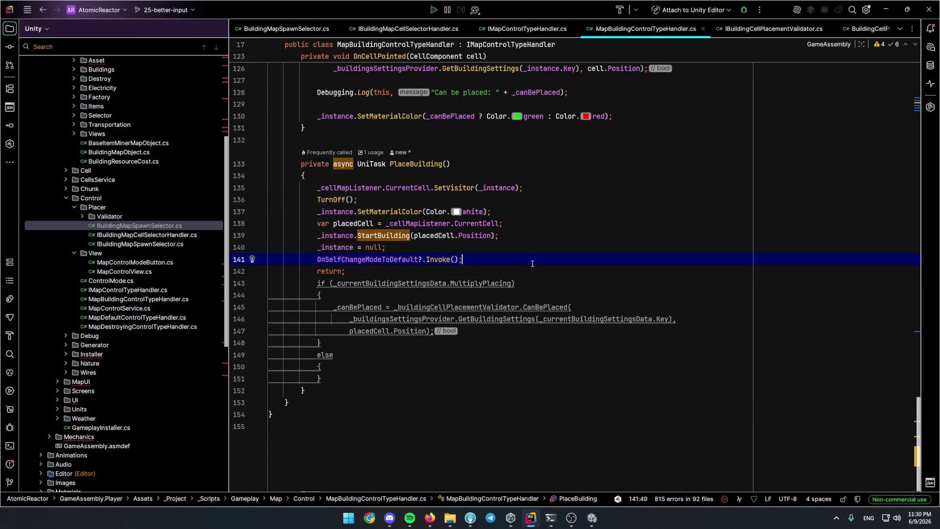
click(569, 267)
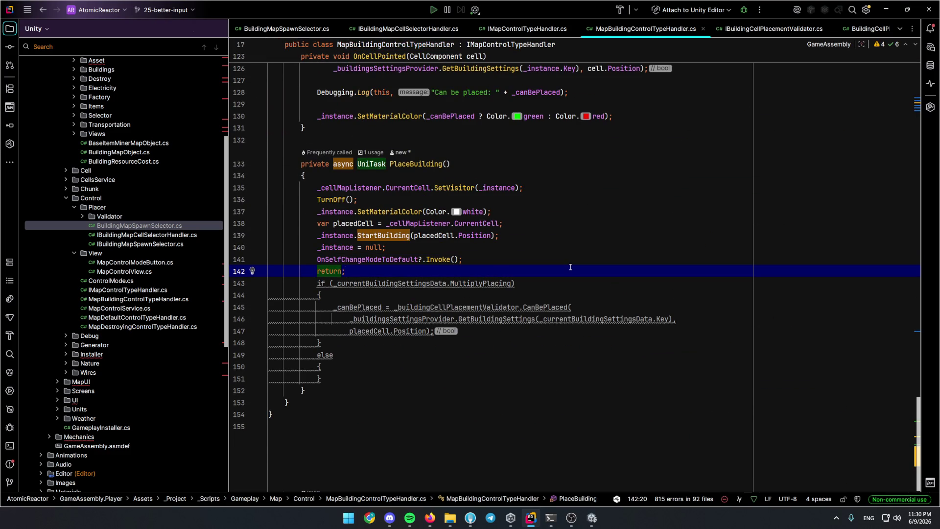
key(Home)
key(Return)
key(Up)
key(Return)
text(if()
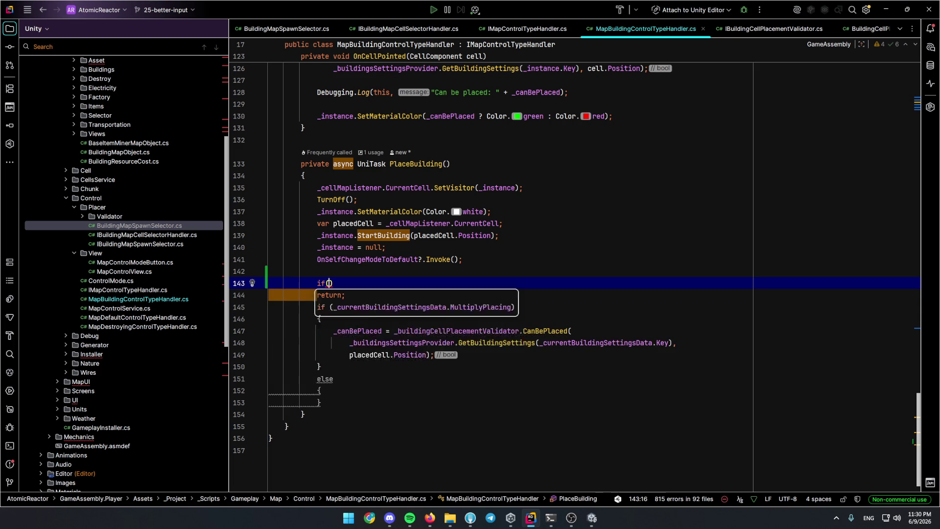
text(_)
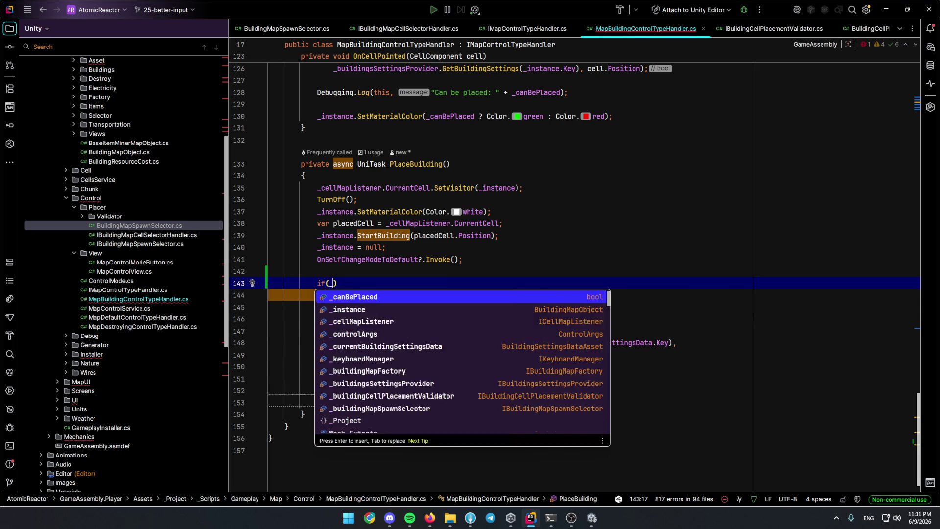
text(k)
key(Return)
text(.)
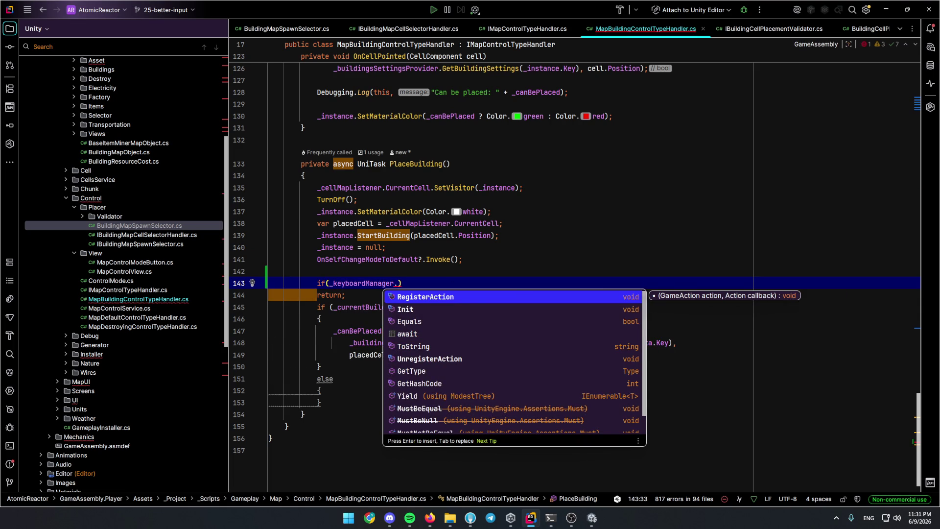
key(Return)
key(ctrl+b)
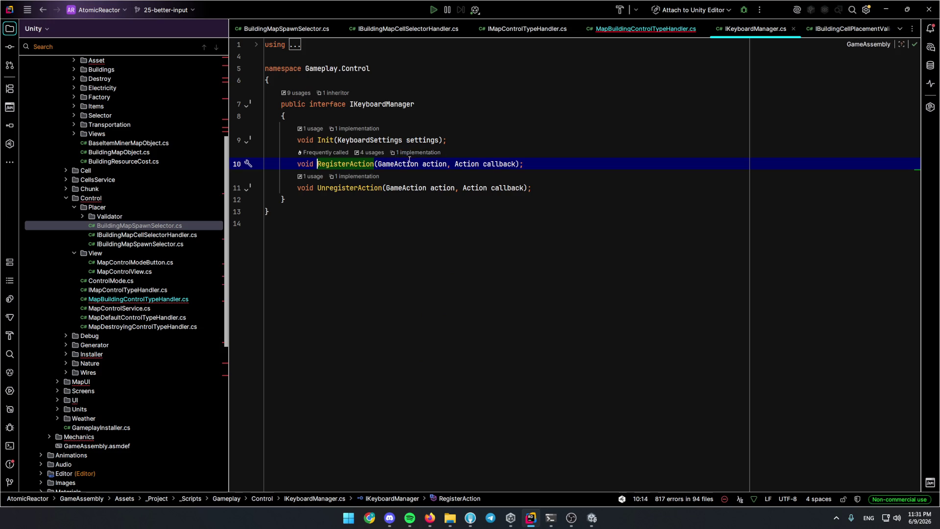
ctrl+click(404, 187)
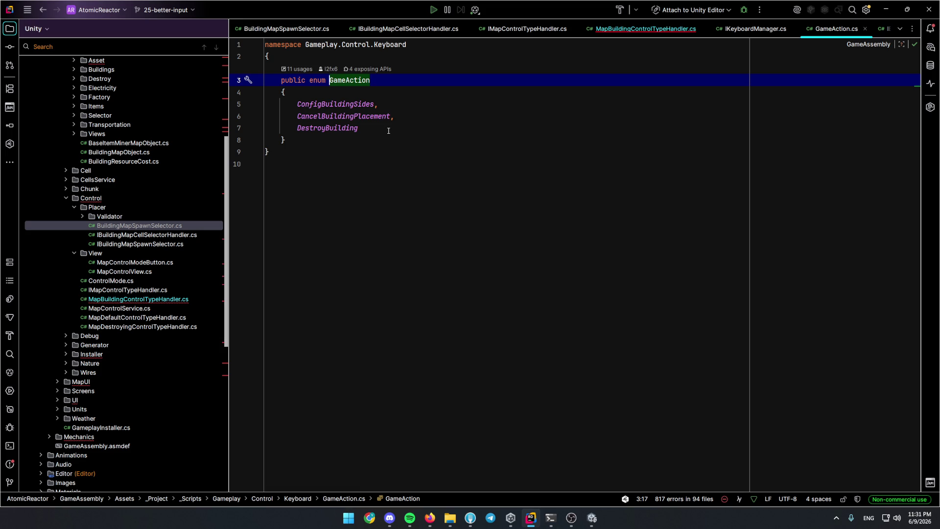
key(ctrl+alt+Left)
key(ctrl+alt+Left)
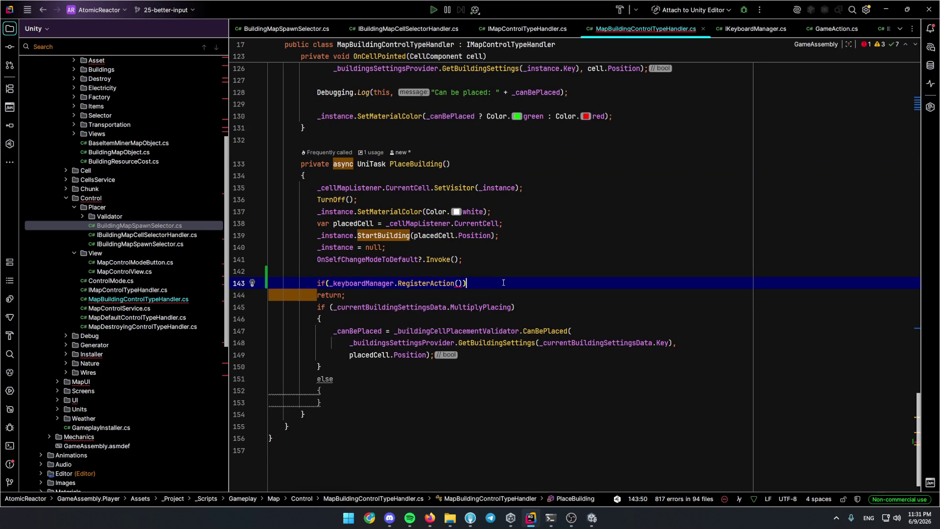
Replace the RegisterAction condition with an Input.GetKeyDown check and tidy DestroyVisitor's Invoke line in CellComponent.
key(ctrl+y)
key(shift+Return)
key(Return)
text(i)
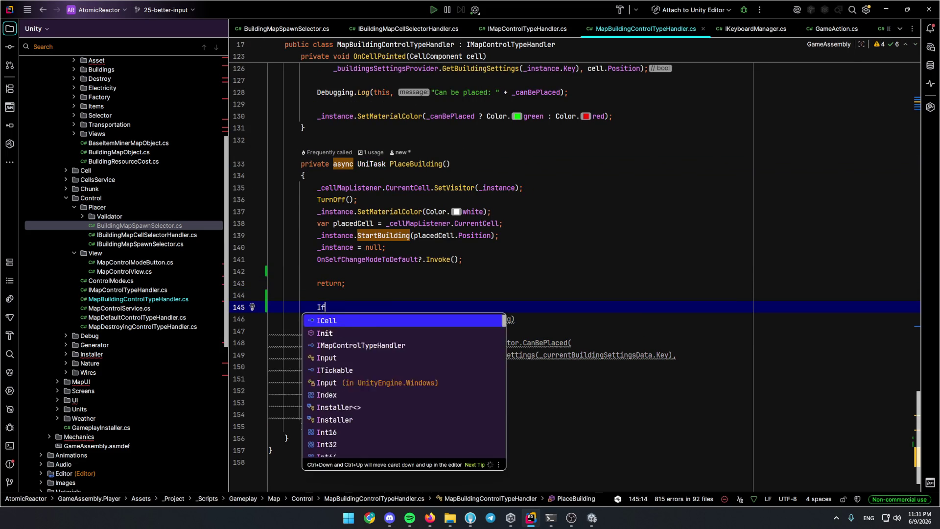
text(f(Input)
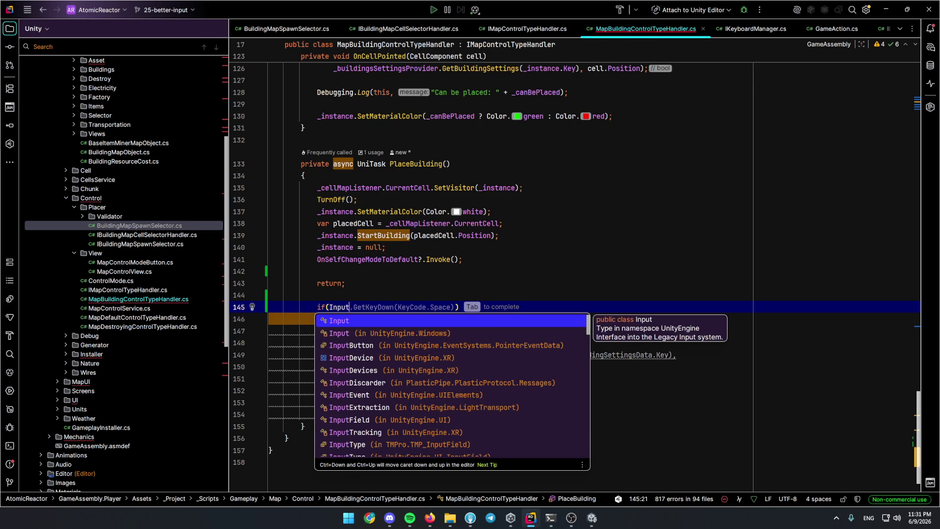
key(Tab)
key(ctrl+Tab)
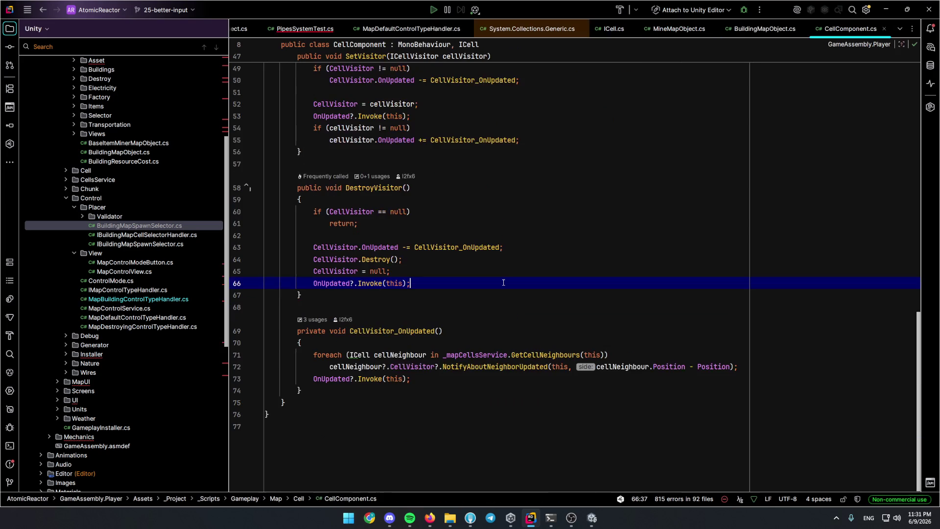
key(Return)
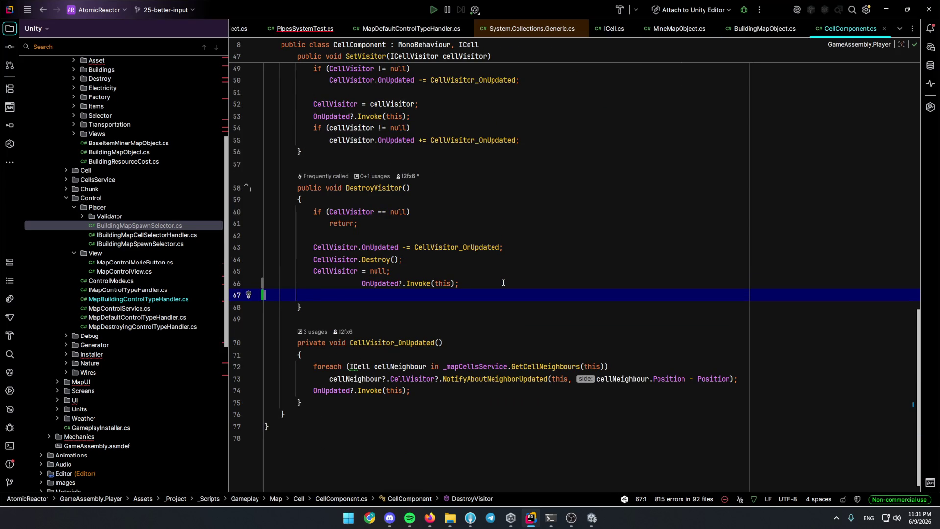
key(BackSpace)
key(Home)
key(BackSpace)
key(BackSpace)
key(BackSpace)
key(Down)
key(ctrl+Tab)
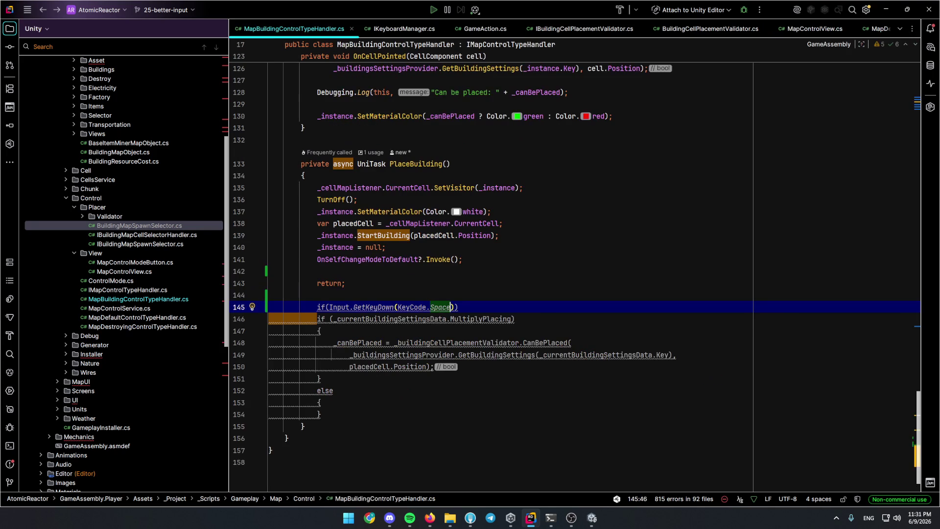
Change the key to KeyCode.LeftControl with an empty block and comment out the early return.
key(ctrl+BackSpace)
text(Ctr)
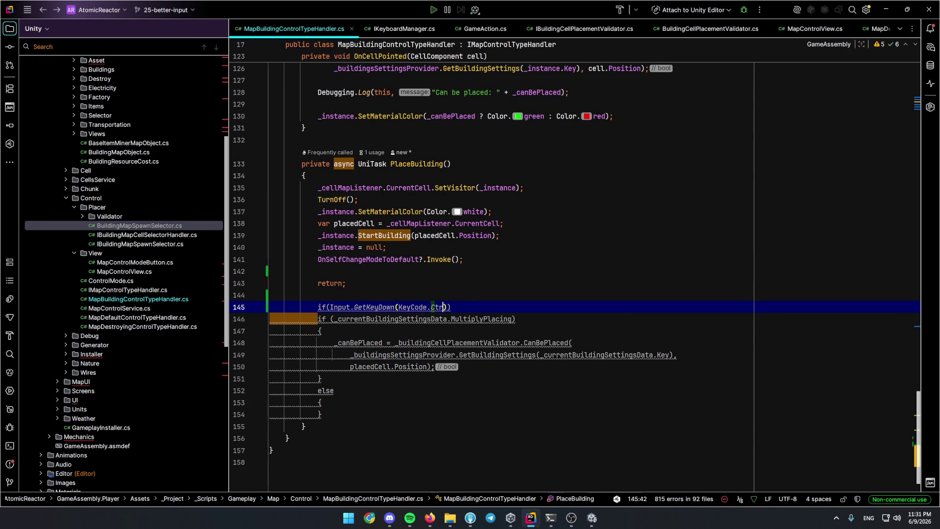
key(BackSpace)
key(BackSpace)
text(o)
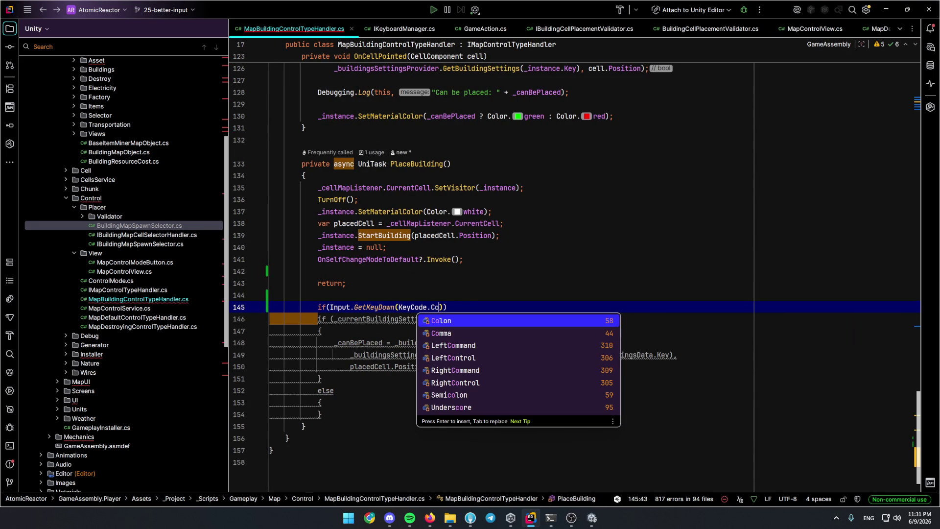
key(Down)
key(Down)
key(Down)
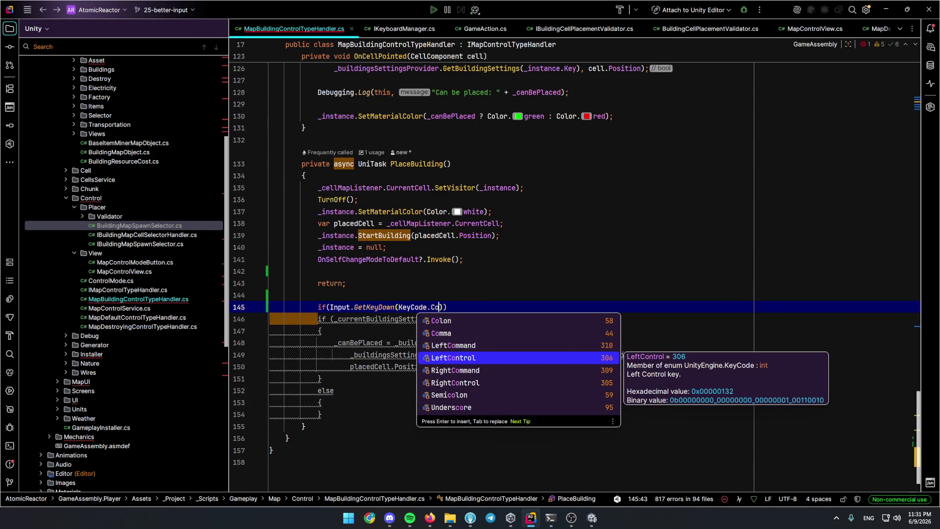
key(Return)
key(ctrl+shift+Return)
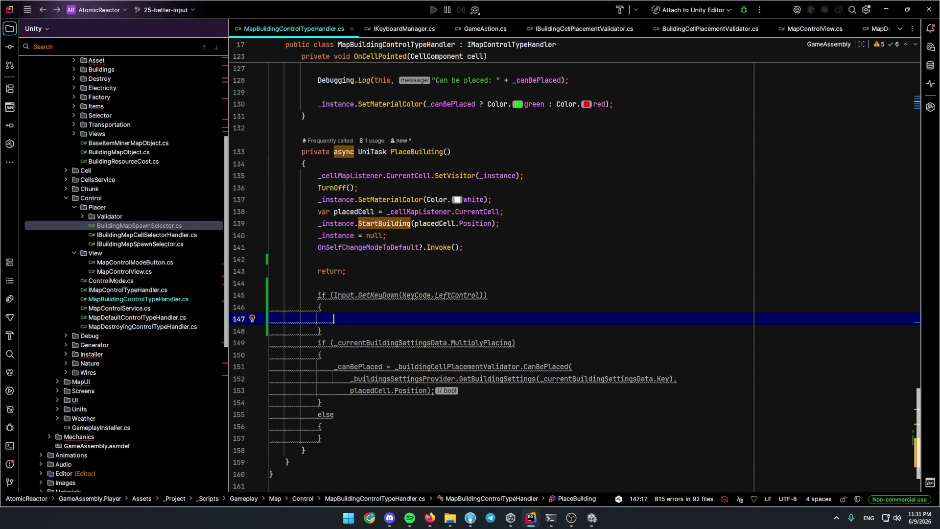
click(361, 270)
key(ctrl+slash)
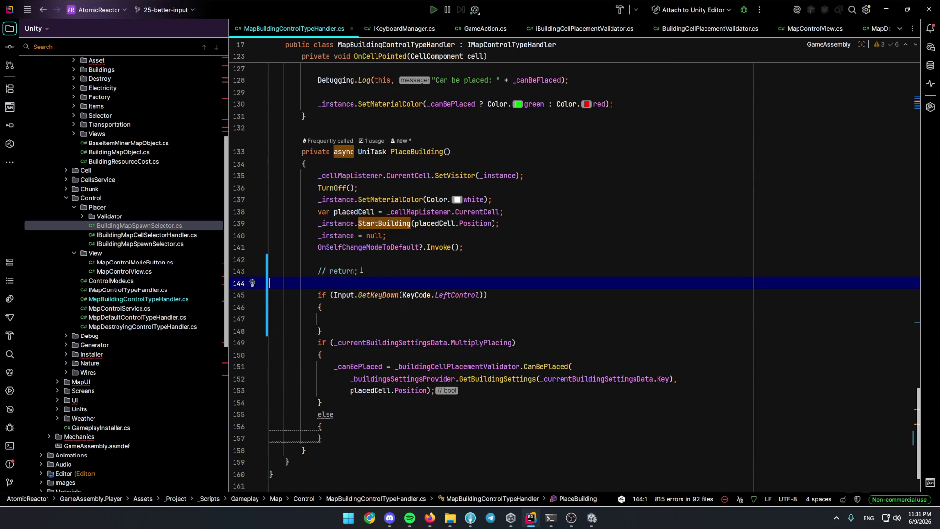
key(Down)
key(Down)
key(Down)
key(Down)
Read the MultiplyPlacing branch and _canBePlaced usages, then move up to SetState's building-creation code.
click(411, 343)
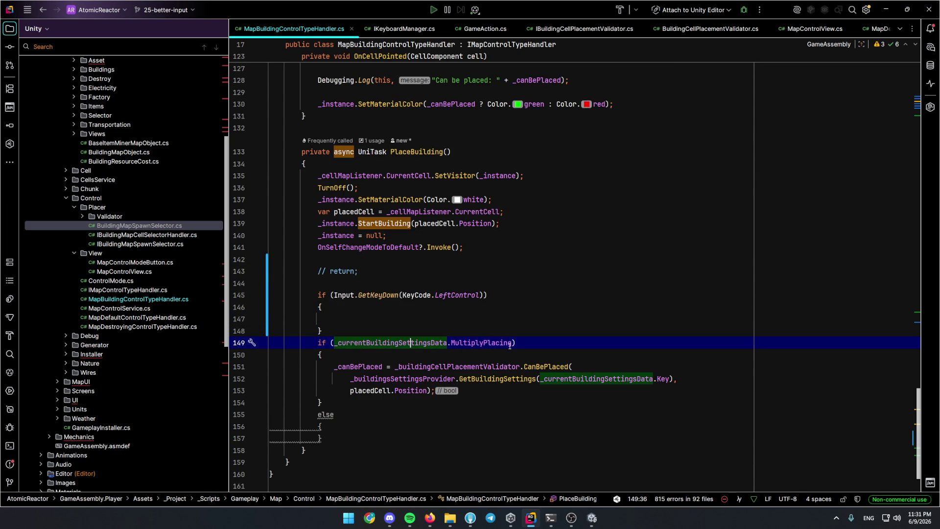
double_click(352, 367)
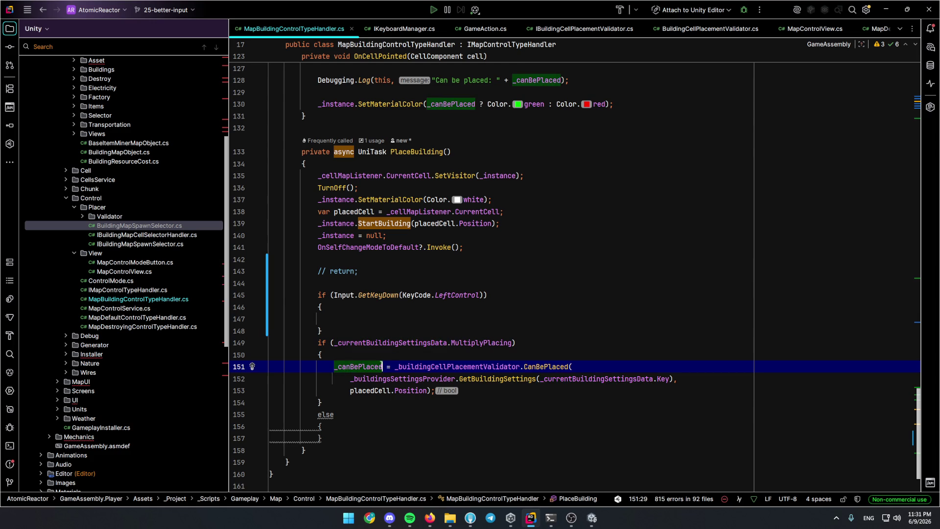
key(Up)
key(Up)
key(Up)
key(Up)
click(356, 223)
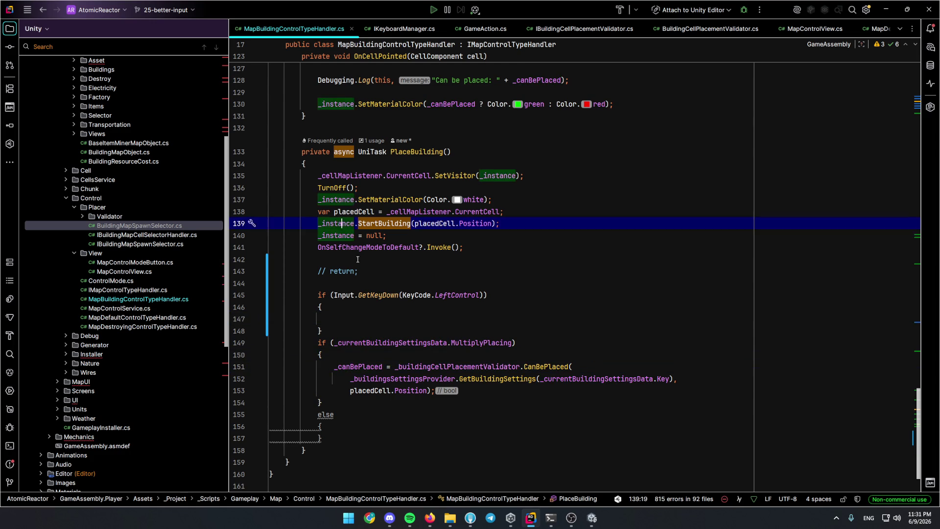
scroll(425, 285, up, 5)
scroll(425, 284, up, 8)
scroll(425, 284, up, 5)
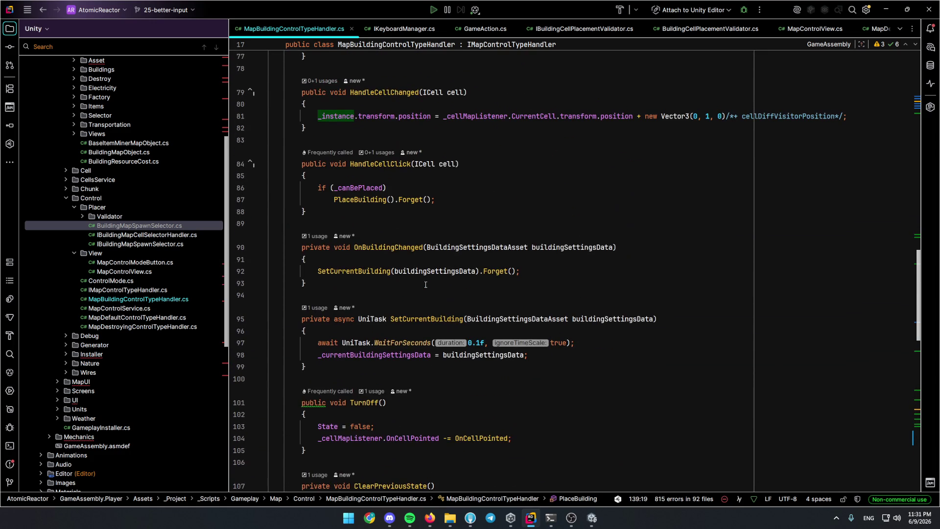
scroll(426, 283, up, 2)
scroll(427, 280, up, 3)
scroll(428, 279, up, 3)
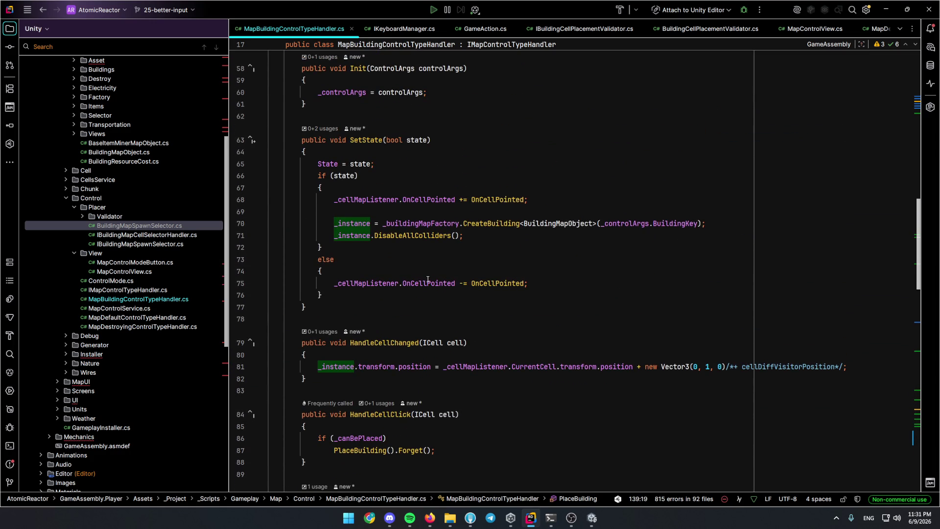
click(429, 257)
Extract the _instance creation and collider-disabling lines of SetState into a private CreateNewBuilding method.
key(Up)
key(Up)
click(337, 224)
drag(342, 223, 494, 233)
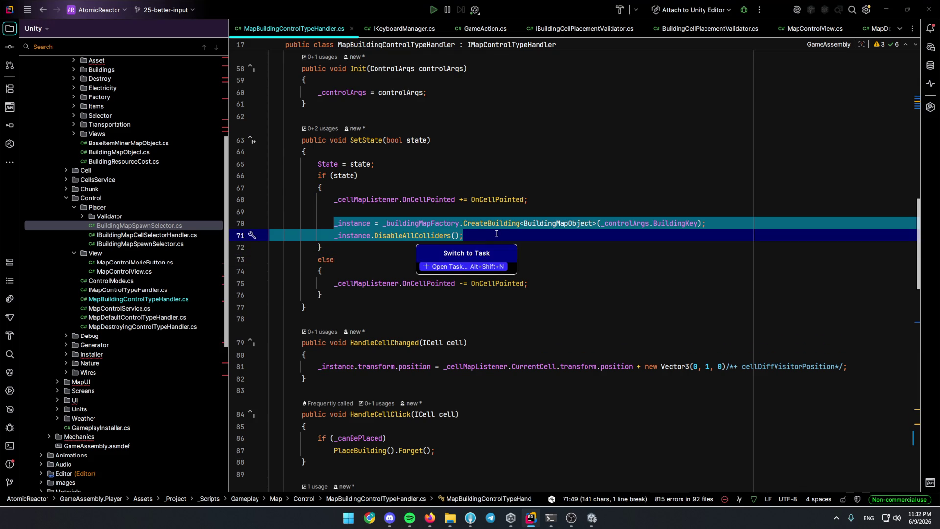
key(ctrl+shift+r)
key(Return)
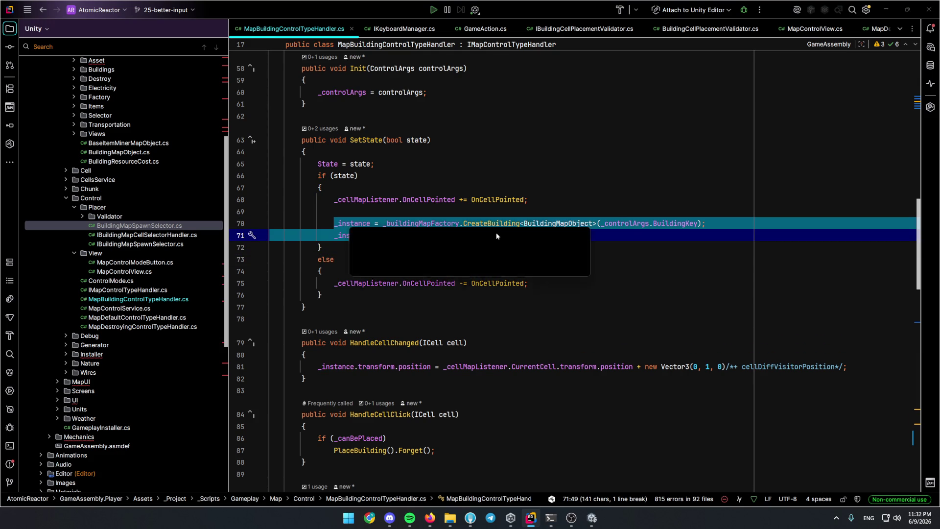
text(CreateNewBuil)
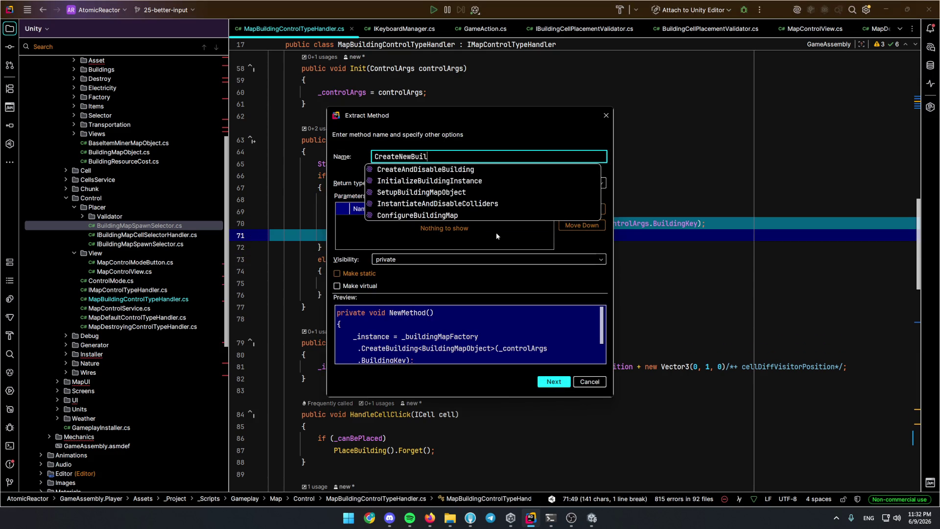
text(ding)
key(Return)
Copy the new CreateNewBuilding call and move the caret into PlaceBuilding's MultiplyPlacing block.
key(ctrl+w)
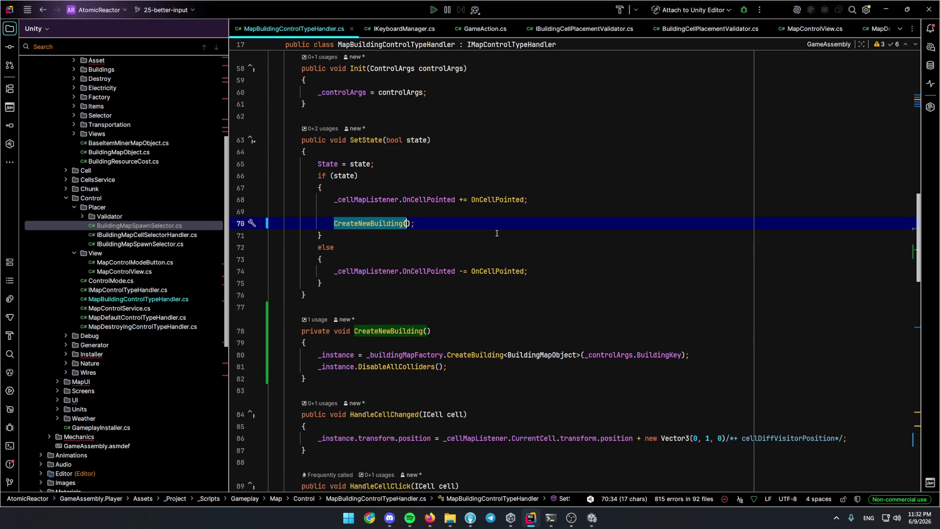
key(ctrl+w)
scroll(497, 233, down, 4)
scroll(488, 257, down, 10)
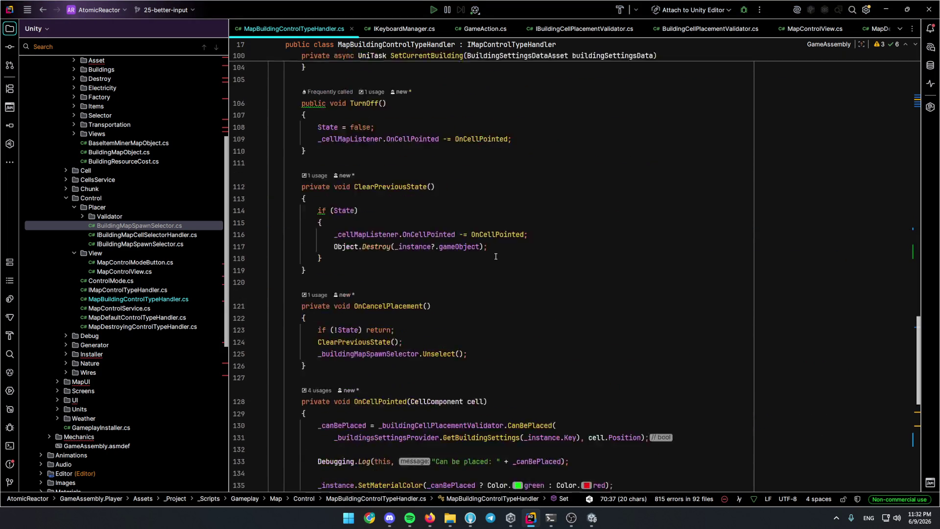
scroll(476, 299, down, 10)
click(482, 290)
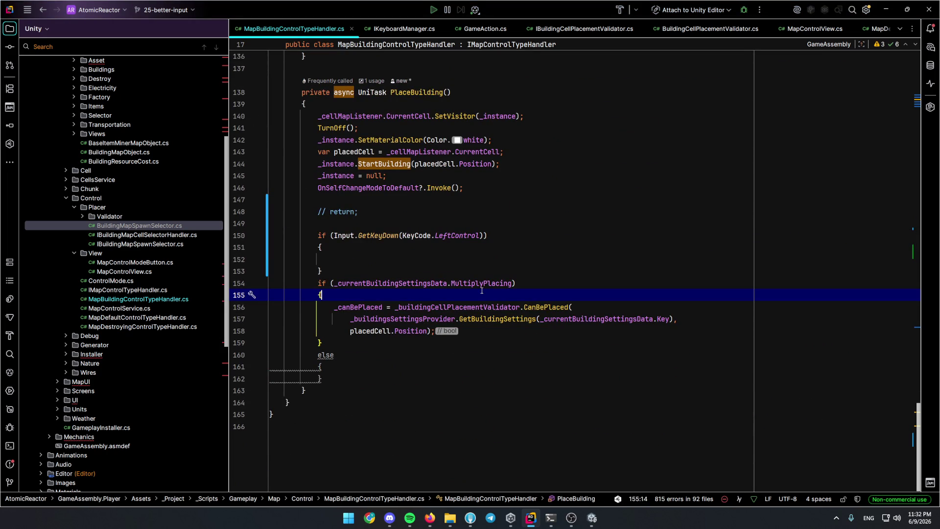
Paste the CreateNewBuilding call into PlaceBuilding and remove the MultiplyPlacing condition with its braces.
key(Return)
text(CreateNewBuilding();)
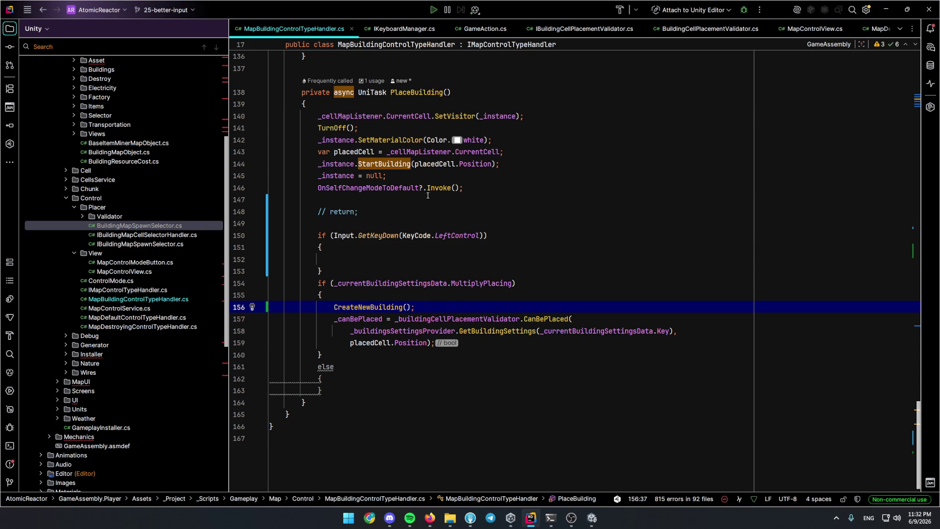
click(375, 270)
click(533, 288)
key(ctrl+x)
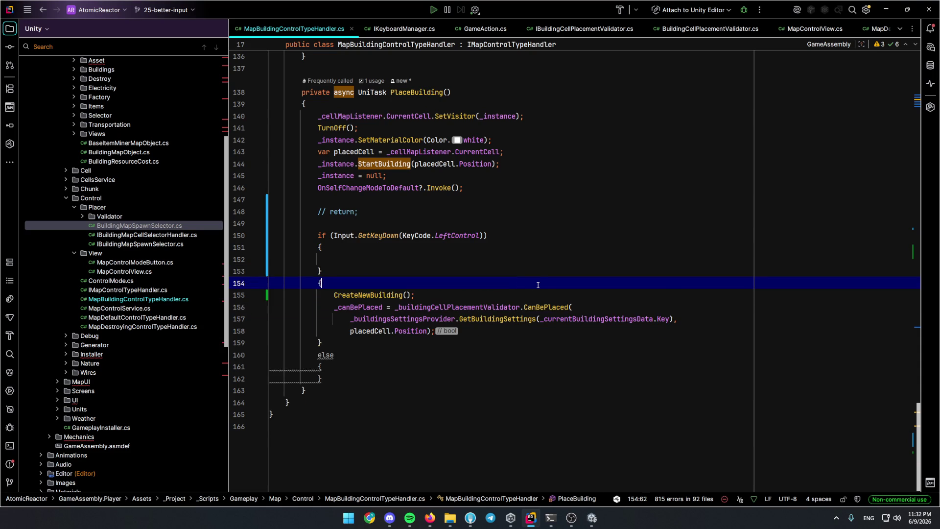
key(ctrl+x)
click(538, 285)
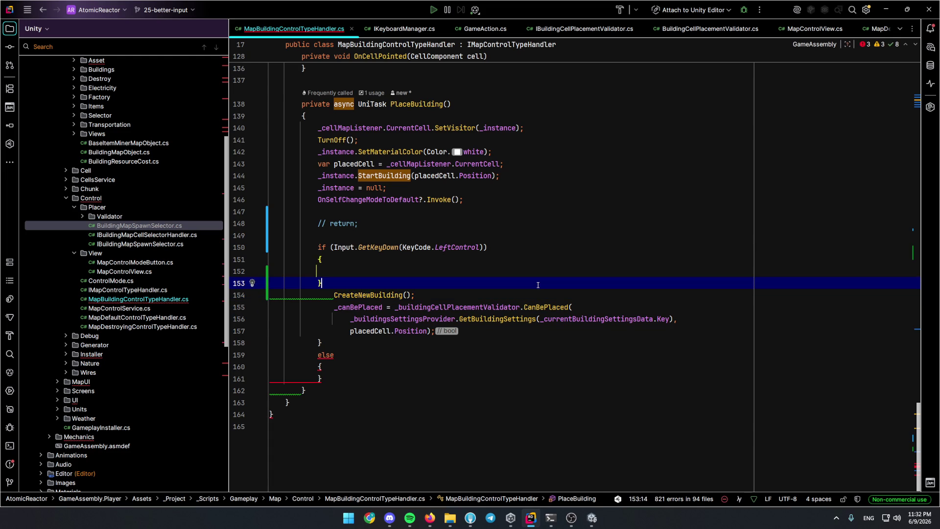
key(ctrl+x)
key(Down)
key(Down)
key(Down)
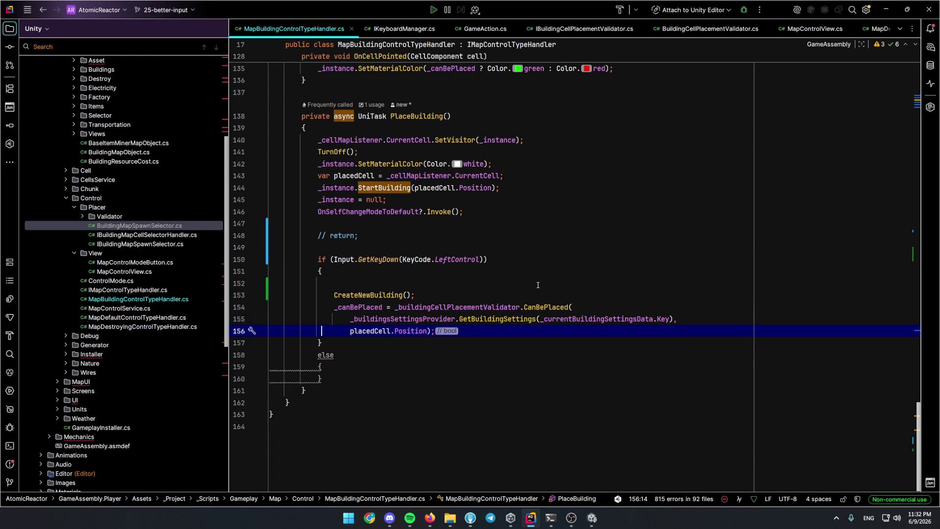
Move the TurnOff call into the else branch of the Left Control check and delete the commented-out return.
click(365, 152)
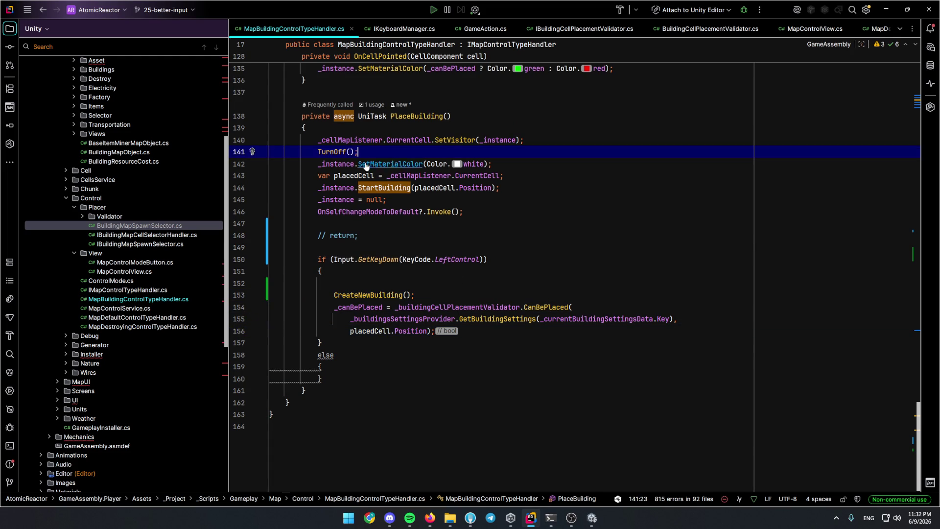
key(ctrl+x)
click(379, 362)
key(ctrl+v)
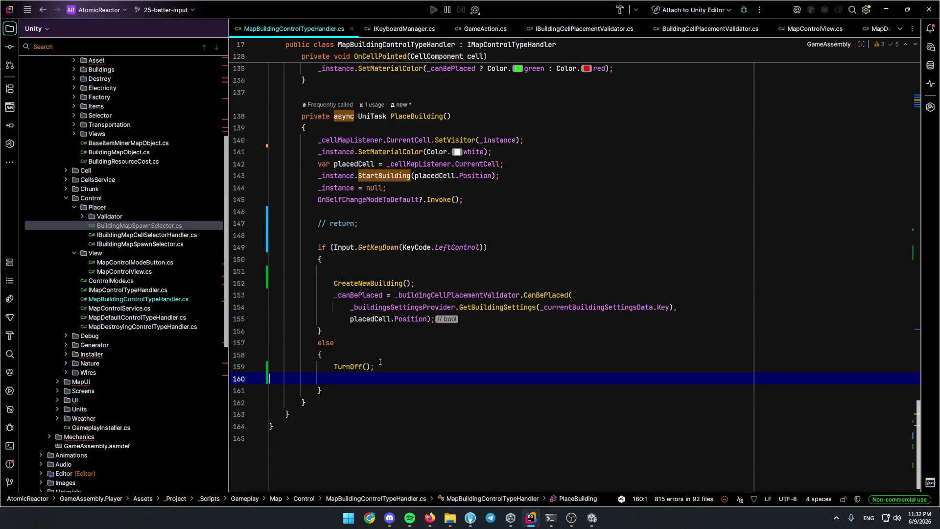
key(ctrl+b)
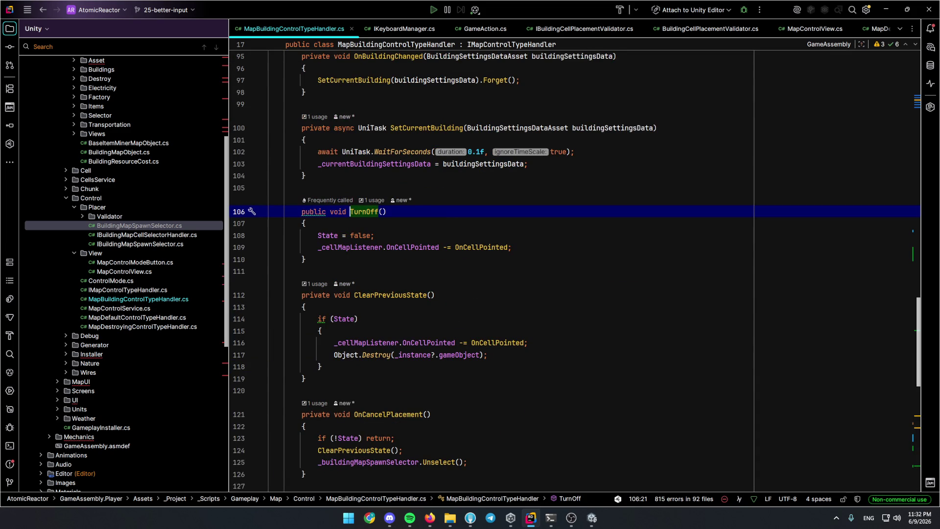
key(ctrl+alt+Left)
click(394, 274)
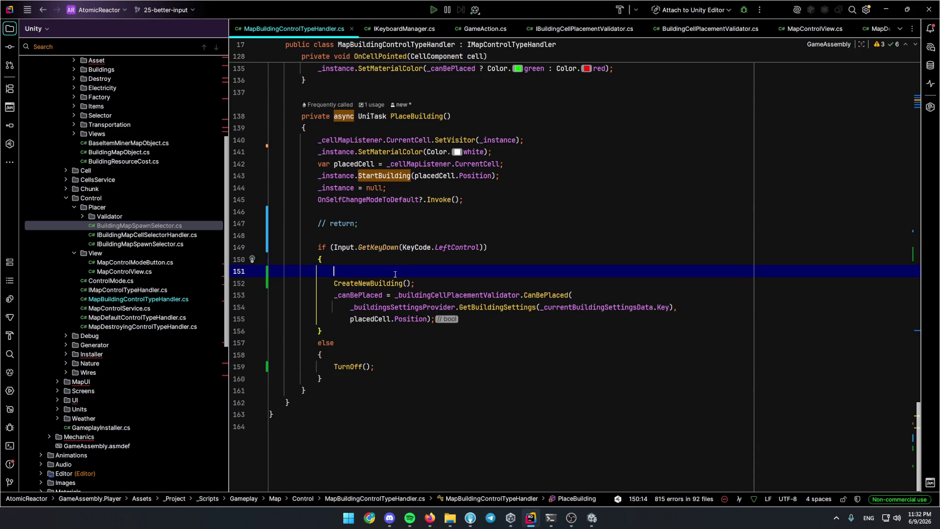
key(ctrl+x)
key(ctrl+x)
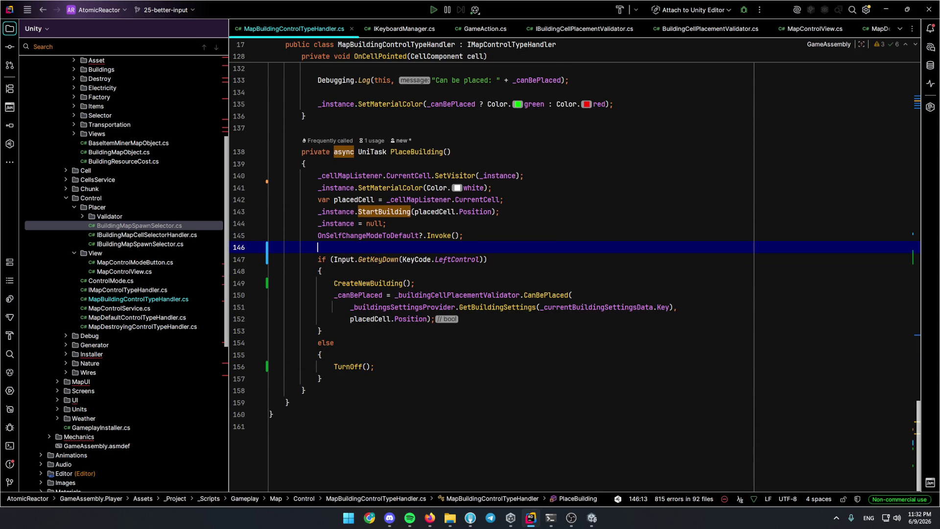
key(Up)
key(Up)
key(Up)
Check Unity's console and the Claude Code session, then jump from the compile error into MapInstaller.cs.
click(592, 517)
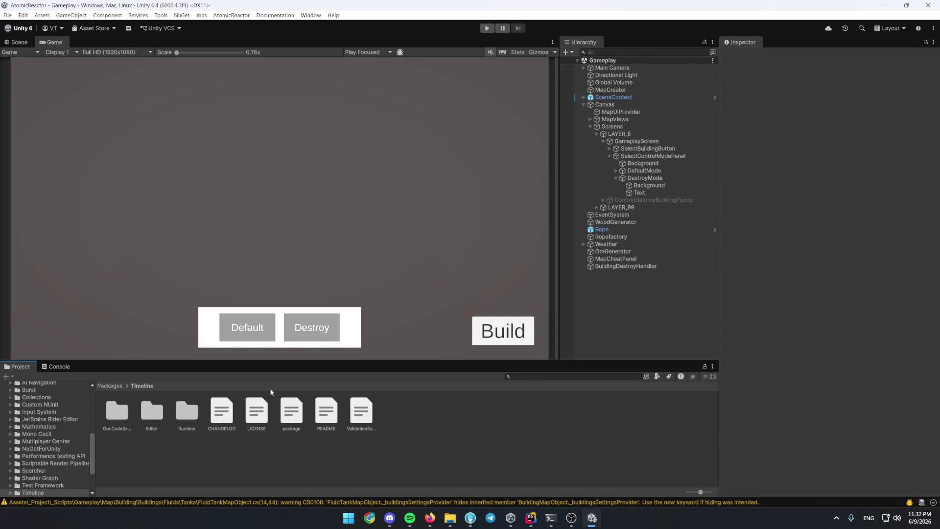
click(59, 365)
click(551, 518)
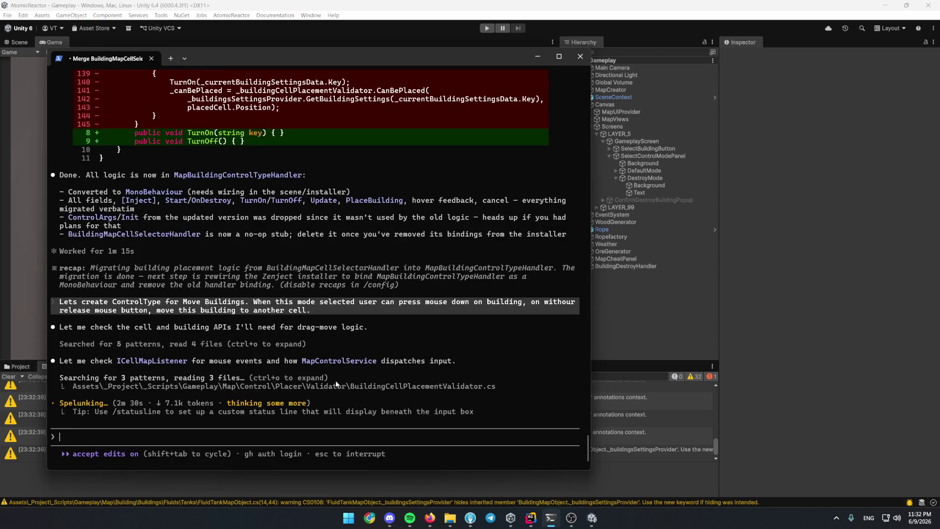
key(alt+Tab)
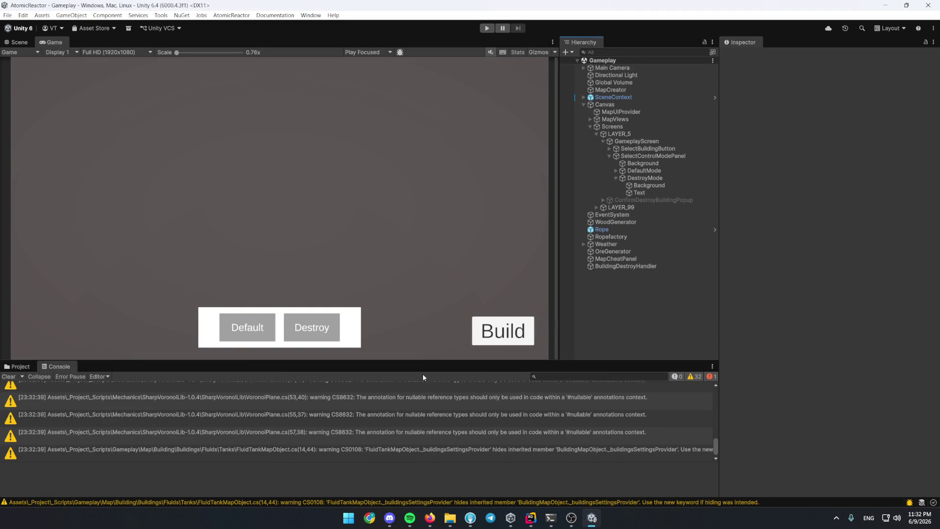
double_click(593, 386)
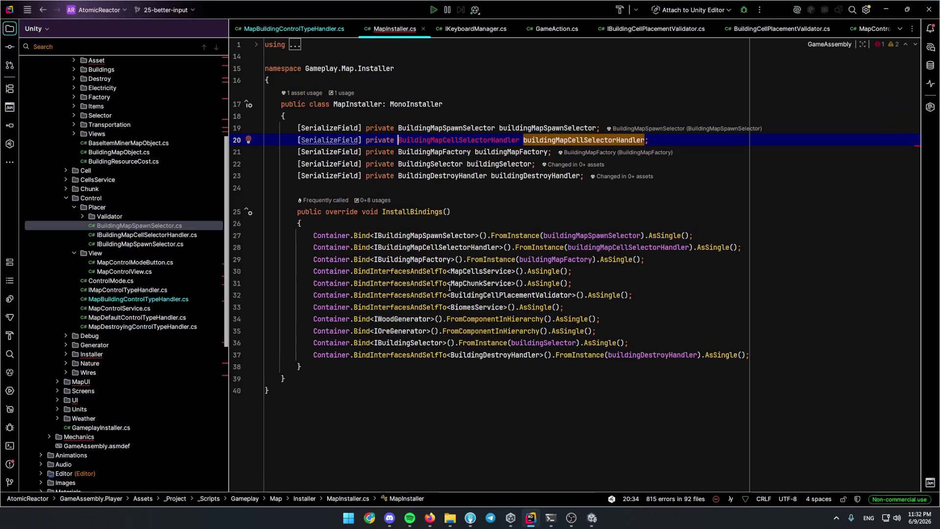
Delete the BuildingMapCellSelectorHandler field and its IBuildingMapCellSelectorHandler binding, then let Unity recompile.
key(ctrl+x)
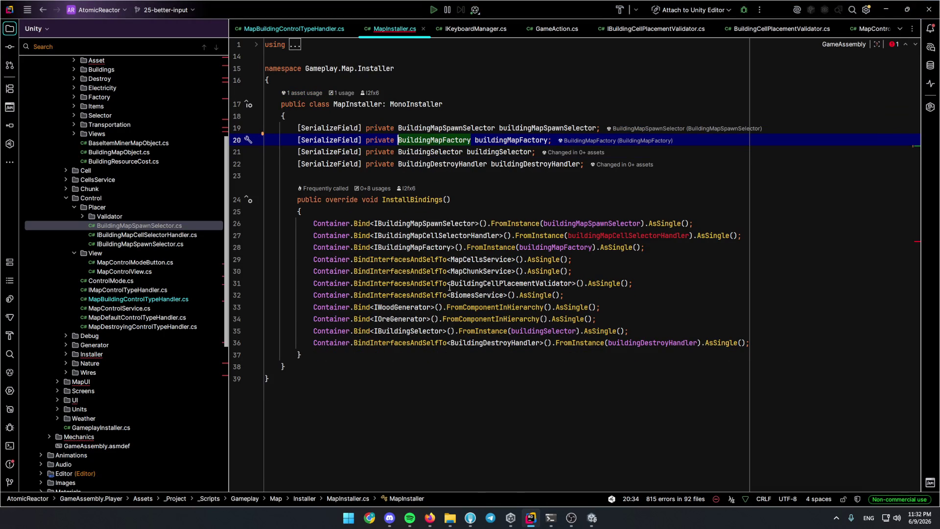
key(Down)
key(Down)
key(Down)
key(Down)
key(ctrl+x)
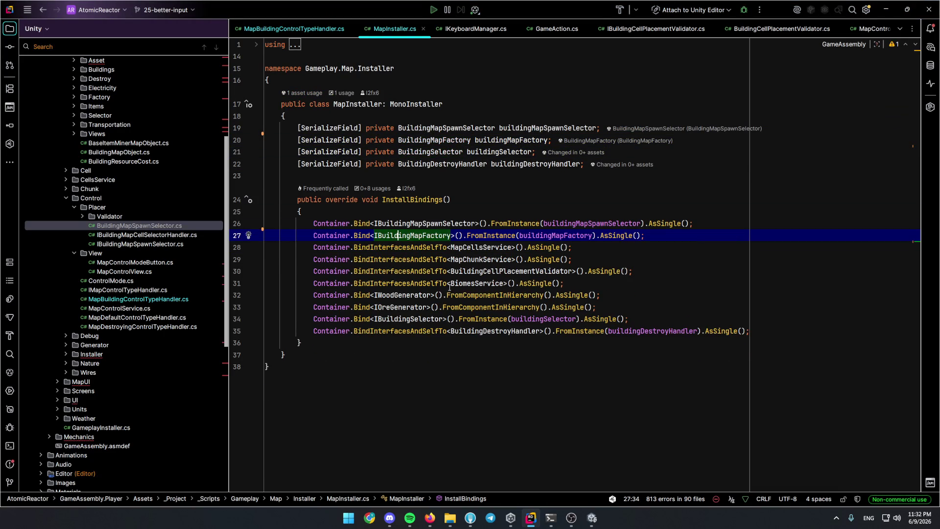
key(alt+Tab)
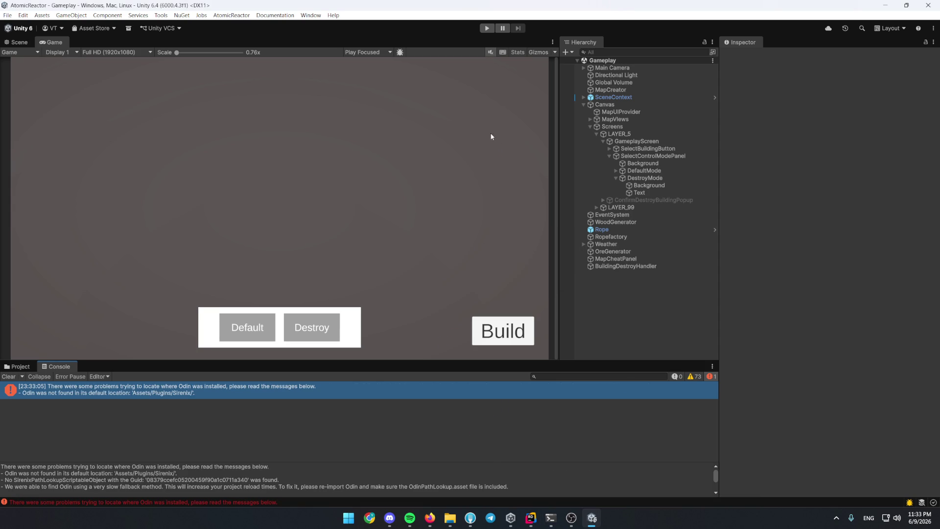
Enter Play mode and place a Heat Generator on the terrain from the Build menu.
click(487, 30)
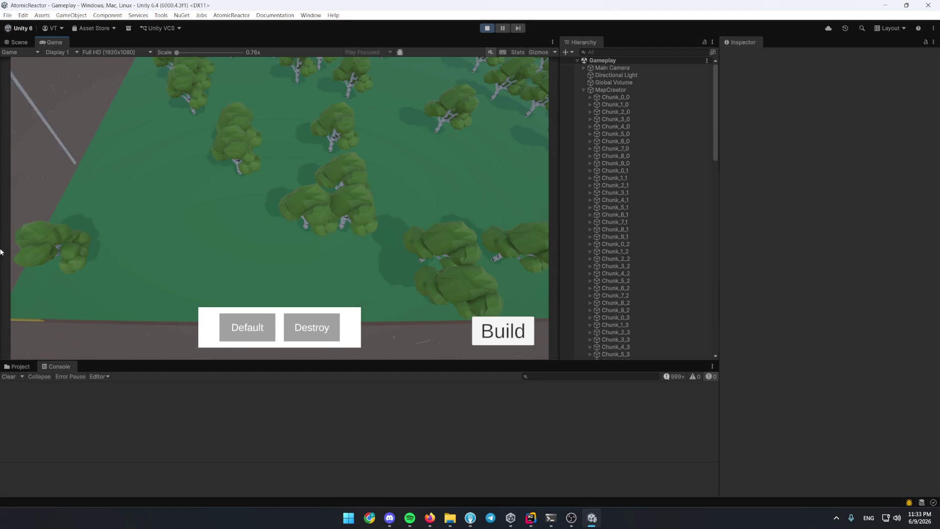
double_click(54, 41)
click(738, 432)
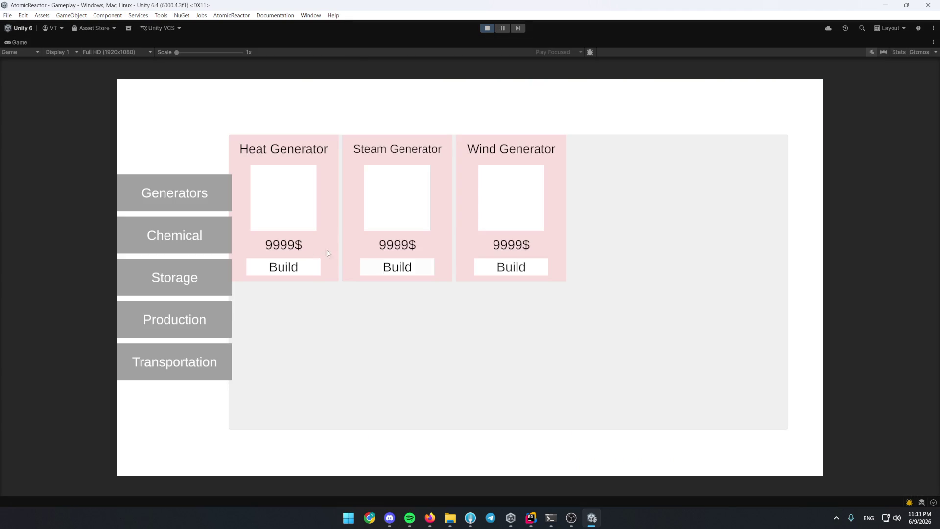
click(300, 265)
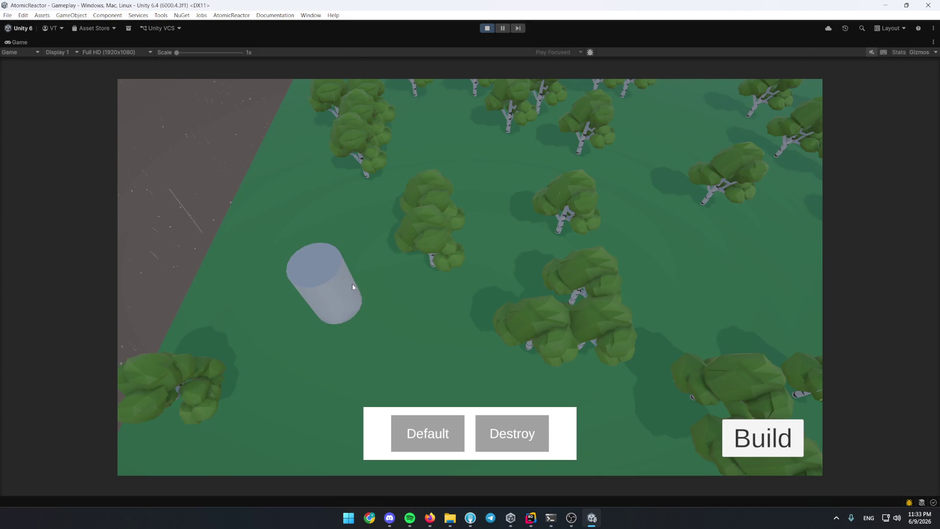
click(324, 311)
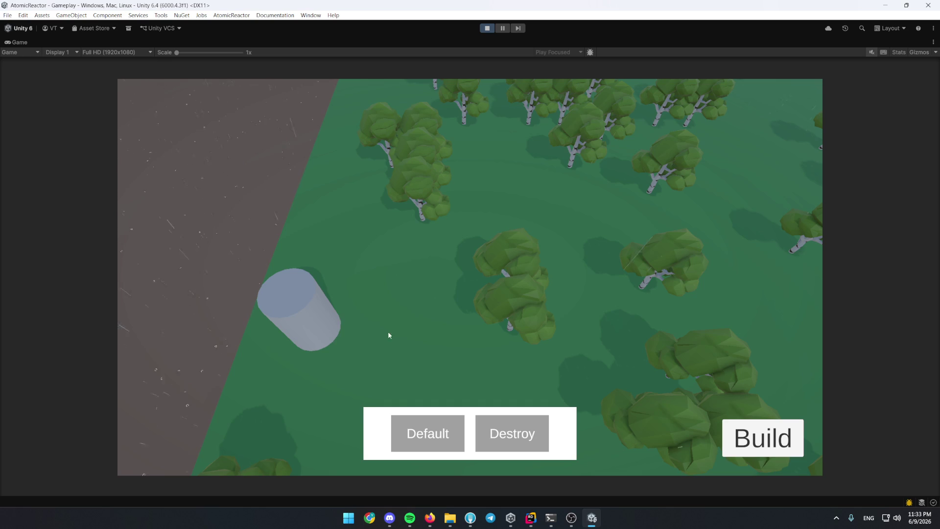
scroll(391, 236, down, 2)
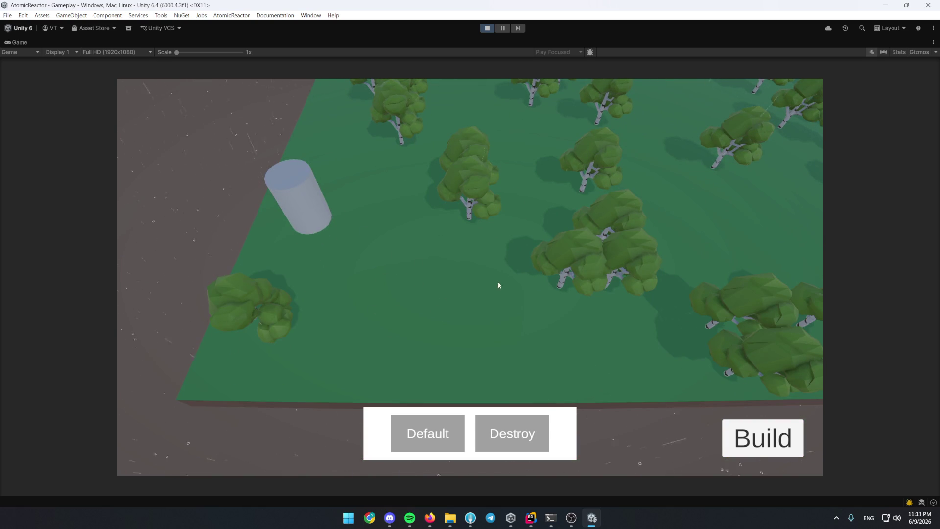
double_click(34, 46)
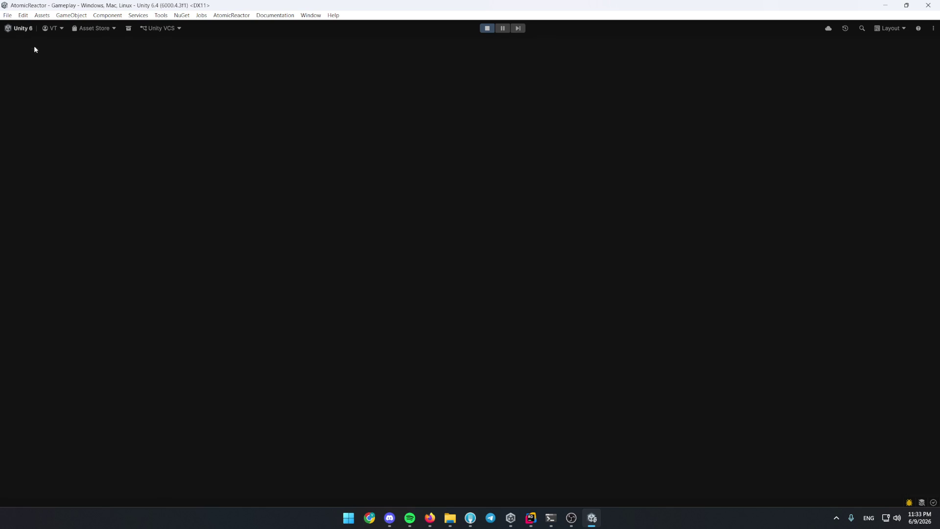
scroll(641, 229, down, 10)
scroll(649, 237, down, 10)
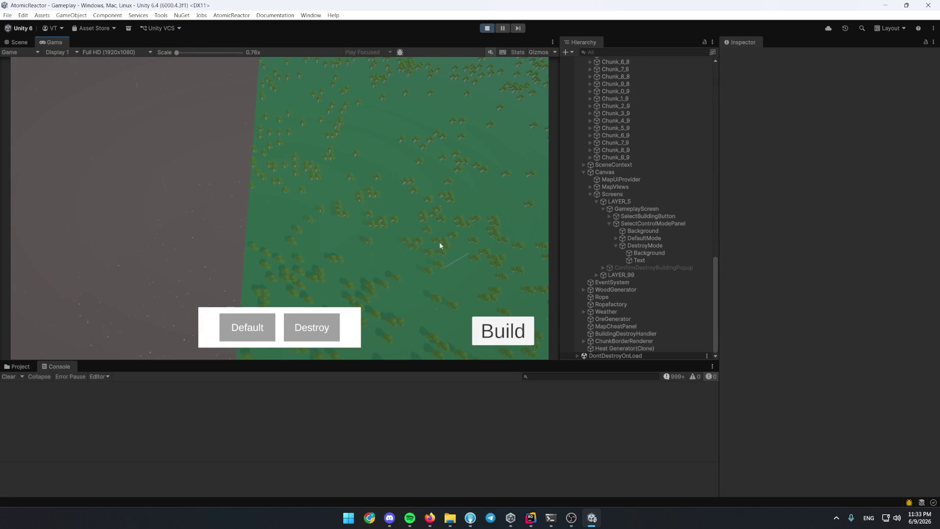
scroll(383, 257, up, 5)
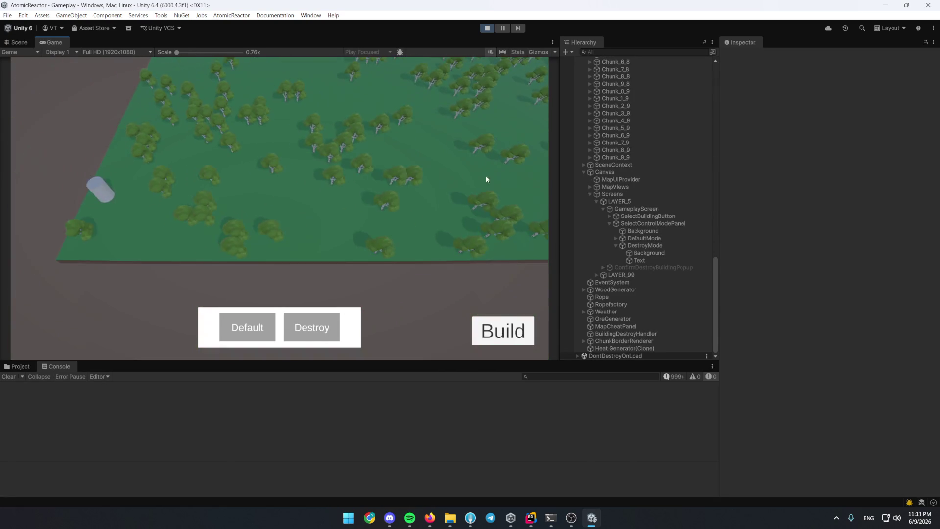
Place a Steam Generator on the terrain, then attach Rider's debugger to the Unity editor.
click(522, 332)
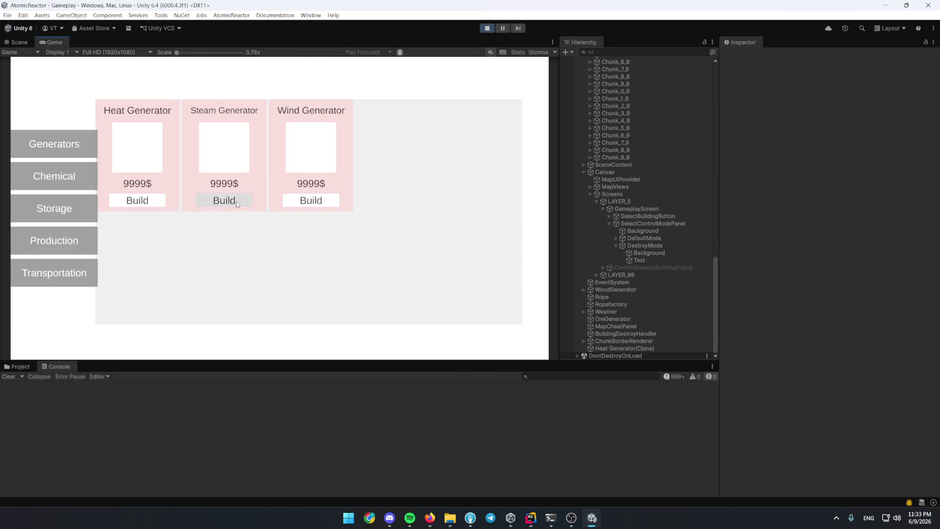
click(225, 200)
click(234, 224)
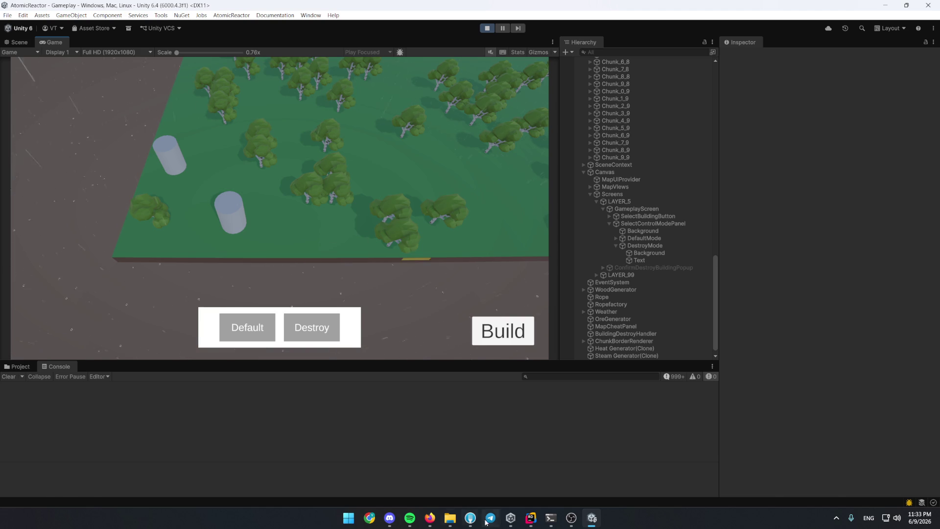
click(530, 518)
click(744, 10)
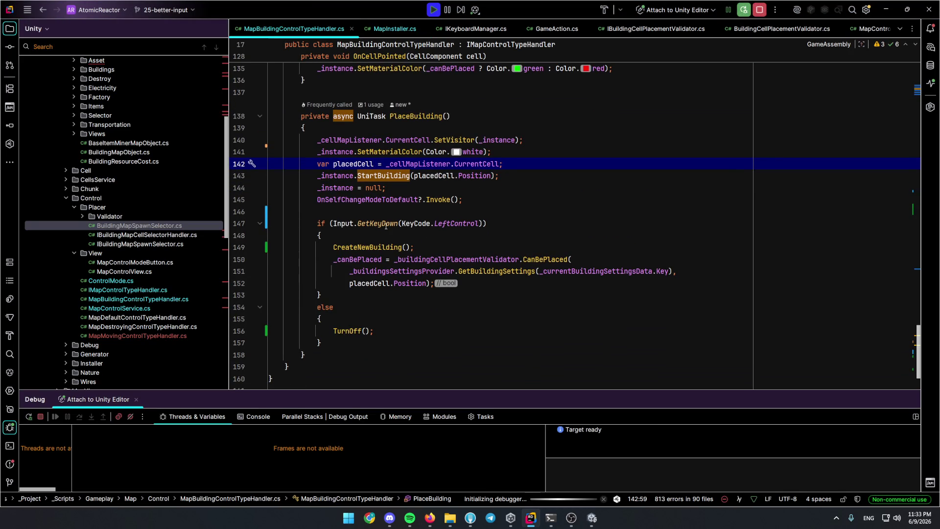
mouse_move(379, 224)
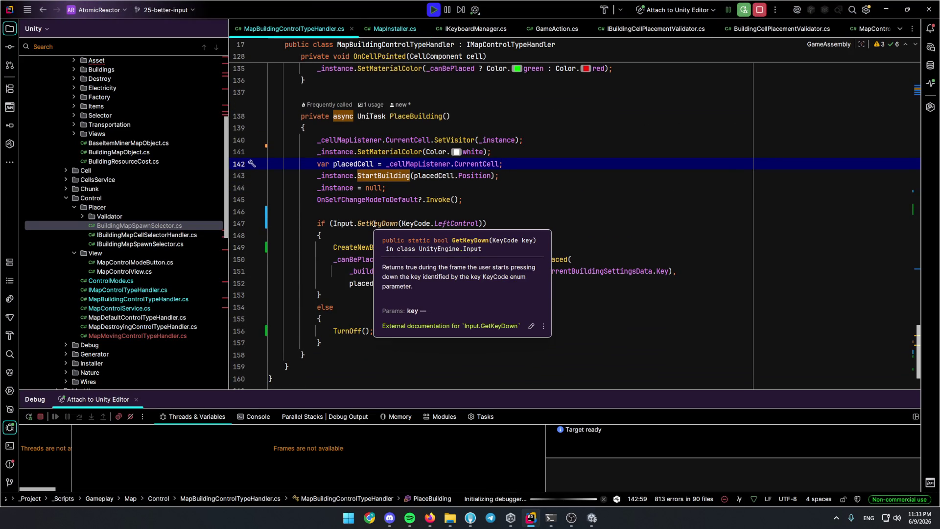
Change the Left Control check in PlaceBuilding from Input.GetKeyDown to Input.GetKey and return to Unity.
double_click(373, 223)
text(Get)
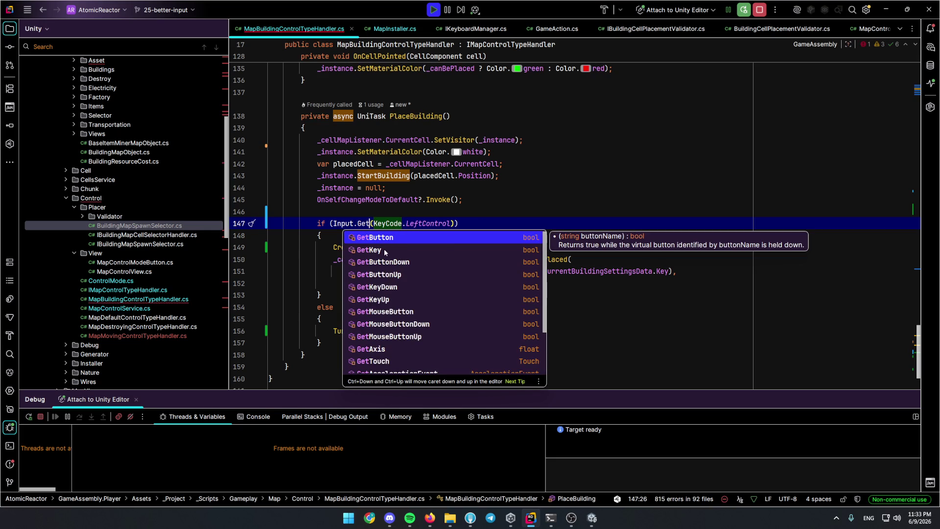
click(383, 252)
click(633, 201)
click(680, 183)
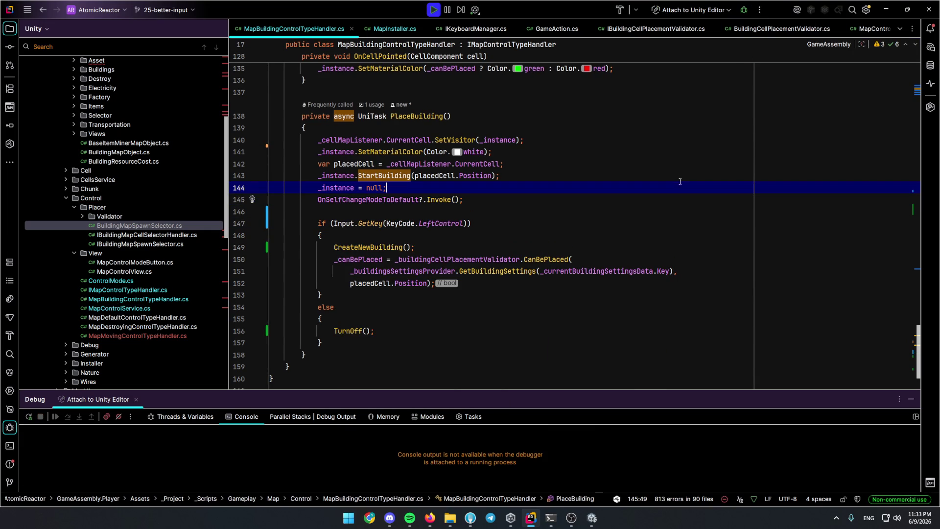
click(592, 518)
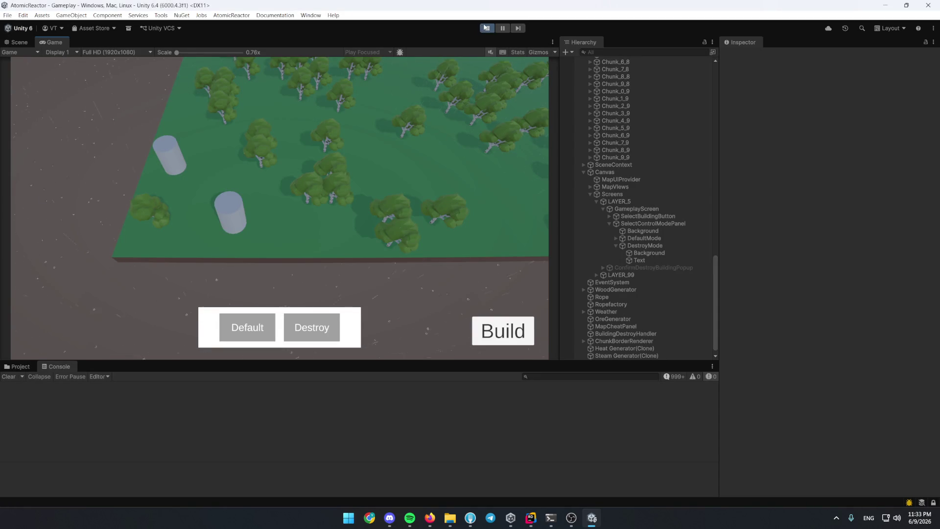
Restart Play to recompile, import the missing ICellMapListener in MapMovingControlTypeHandler, and show the Claude Code session.
click(487, 28)
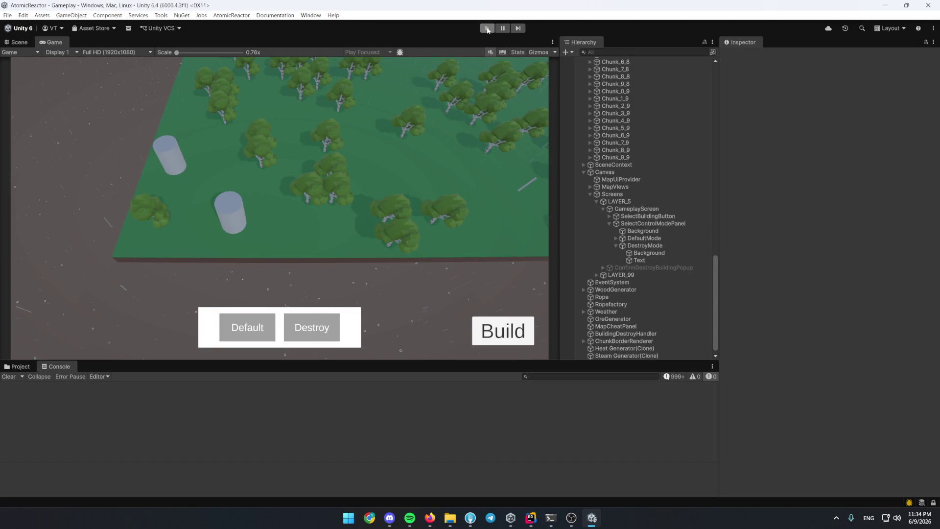
click(487, 29)
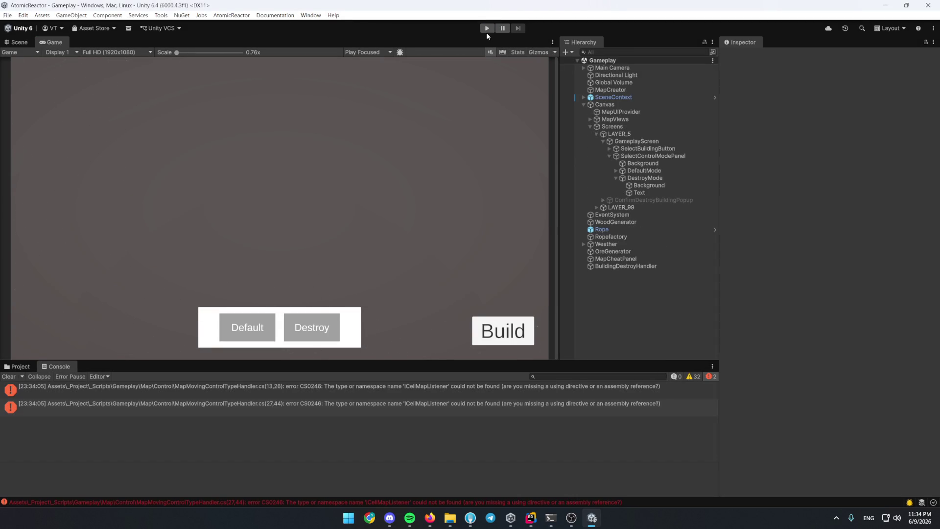
double_click(515, 390)
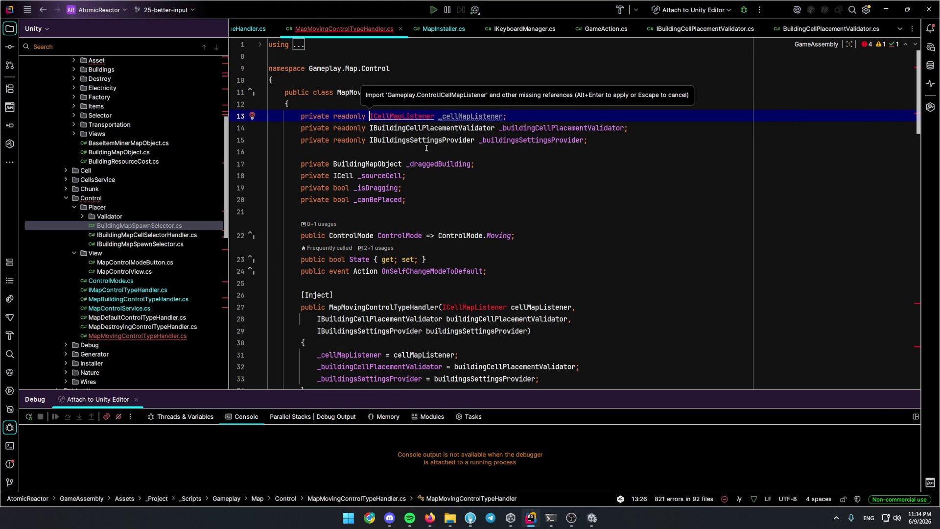
key(alt+Return)
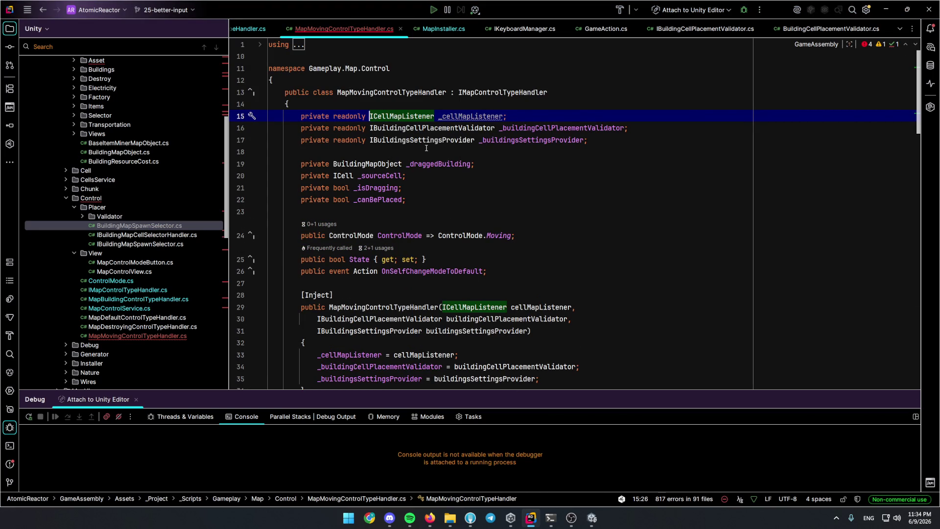
key(alt+Tab)
click(550, 517)
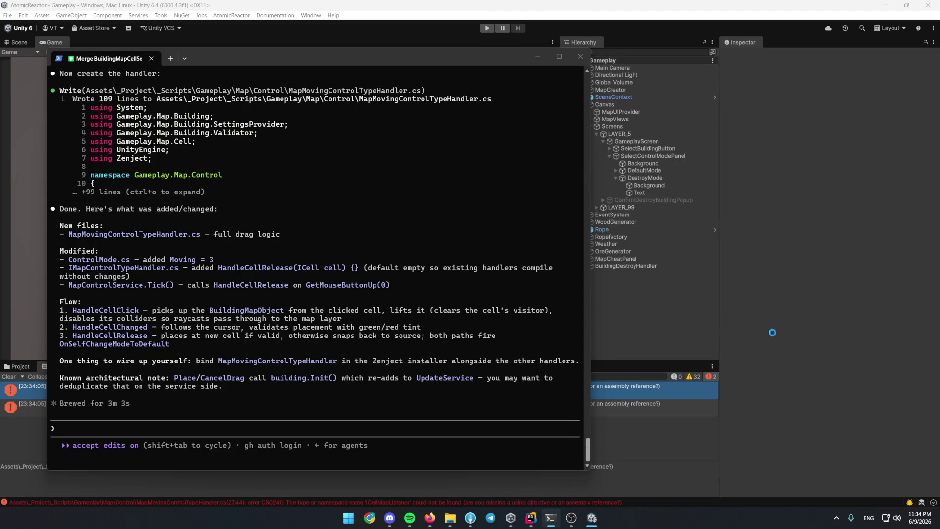
Start Play mode, place a Heat Generator from the Build menu and select it in the hierarchy.
click(537, 57)
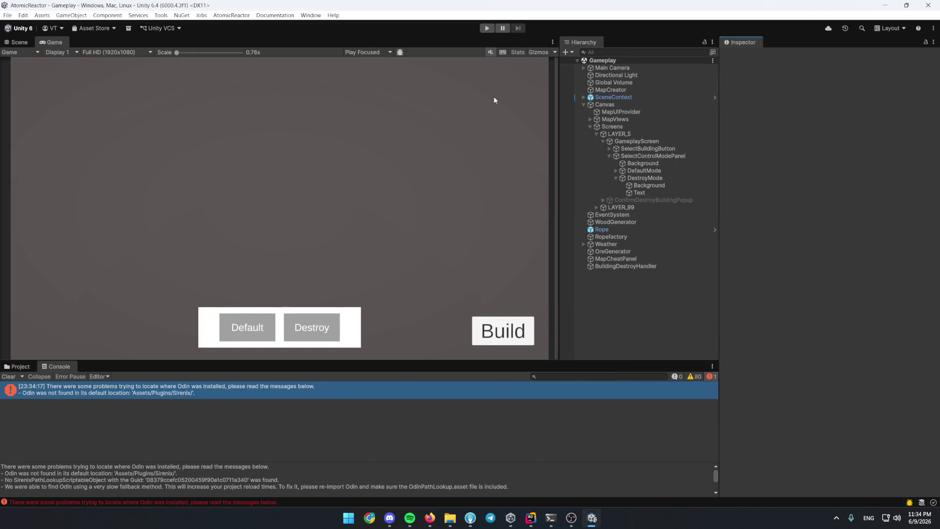
click(487, 28)
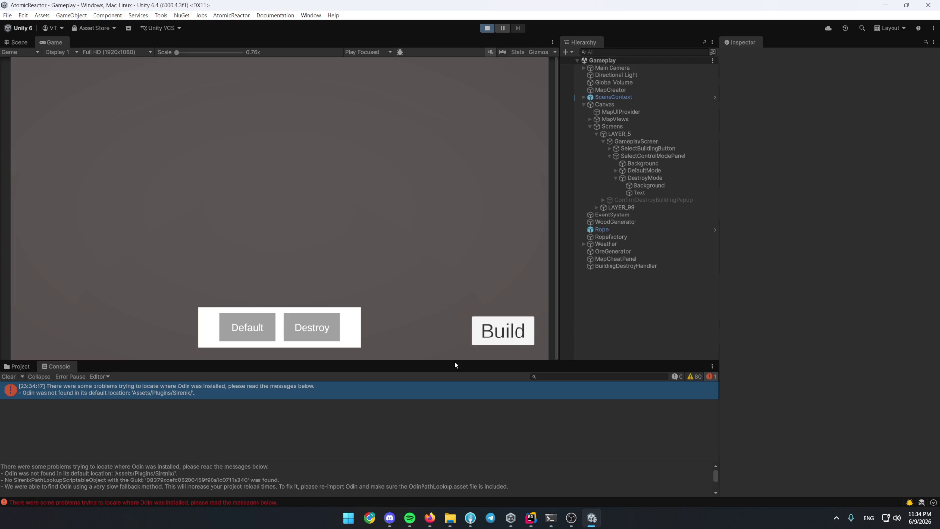
drag(454, 361, 463, 372)
click(510, 388)
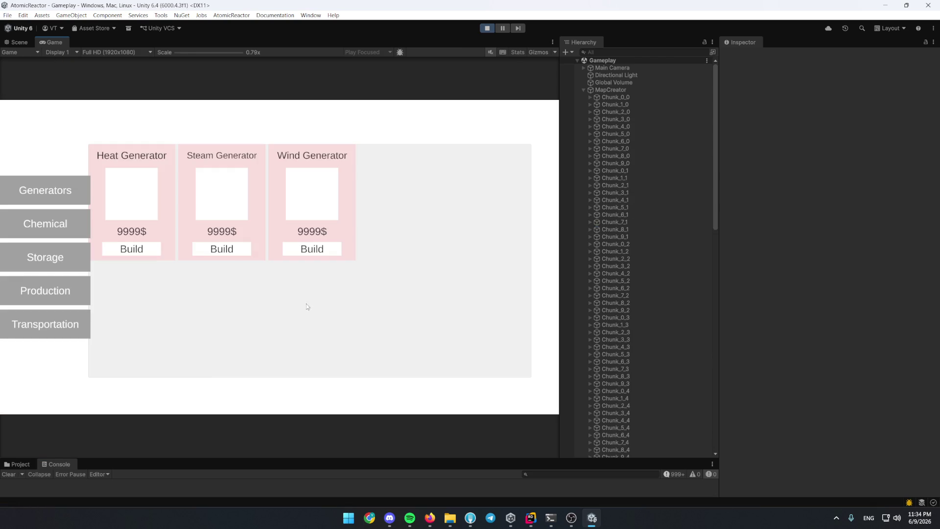
click(145, 250)
drag(714, 194, 716, 422)
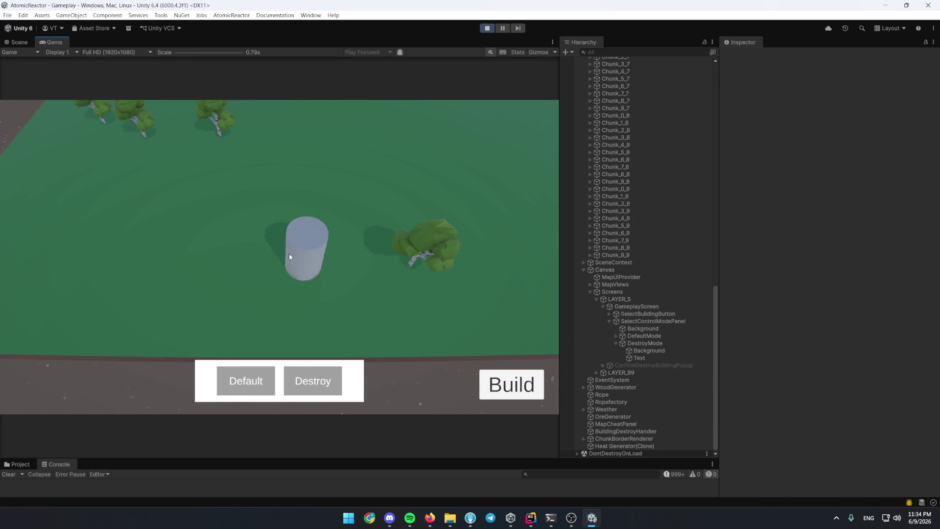
click(184, 231)
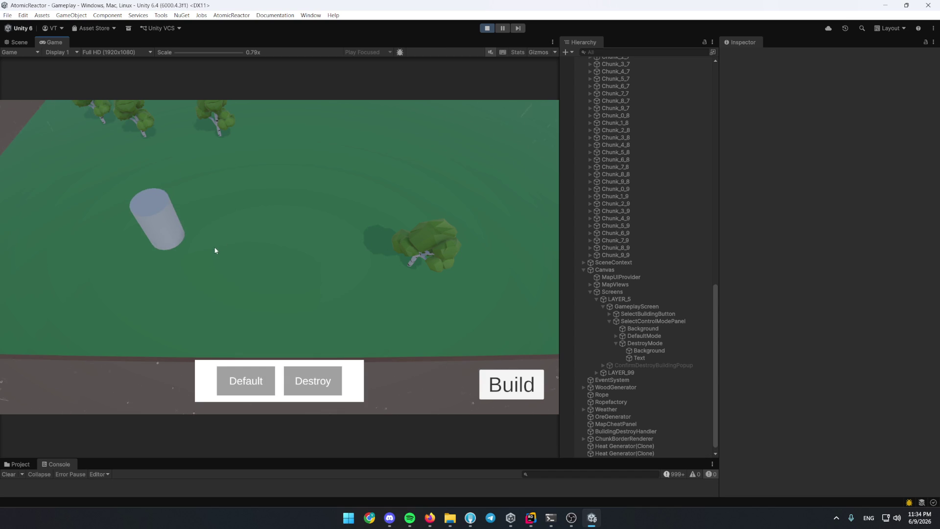
click(641, 452)
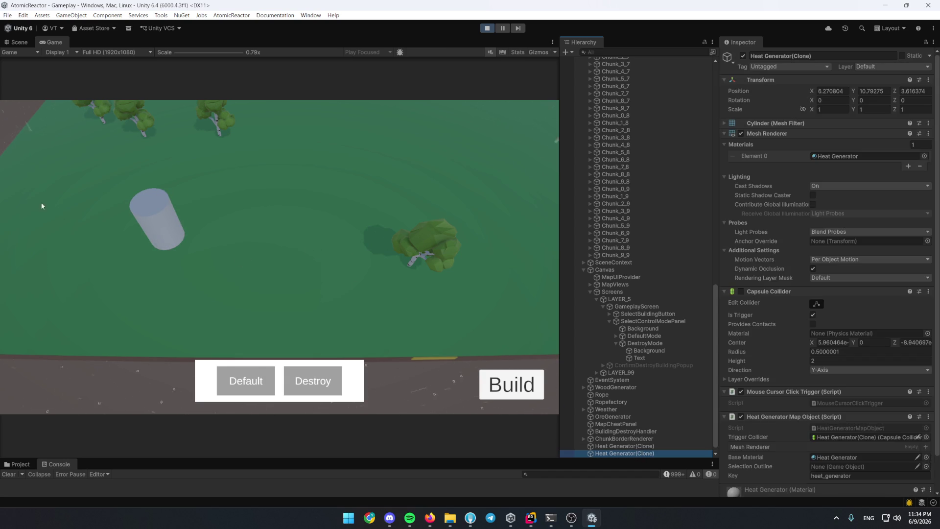
Frame and orbit the generator cylinder in the Scene view, then pan the game camera across the map.
click(19, 42)
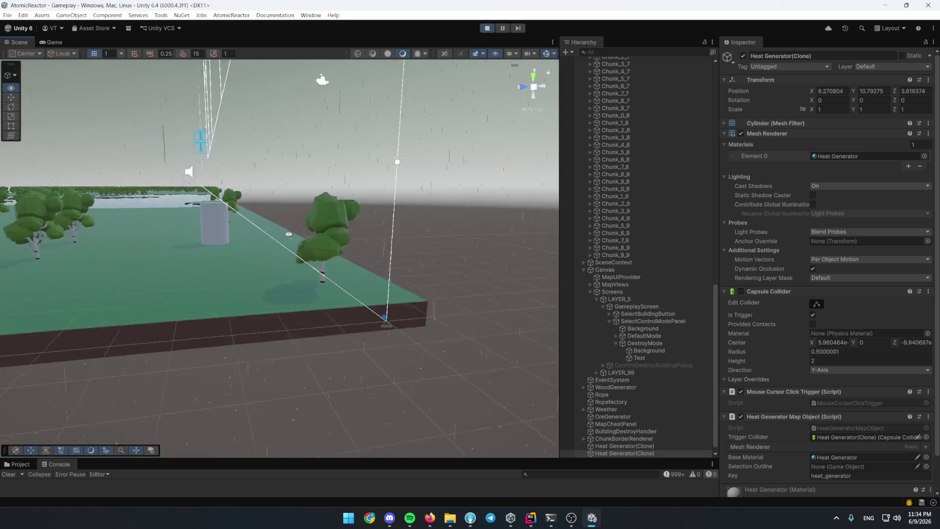
key(f)
scroll(311, 269, down, 5)
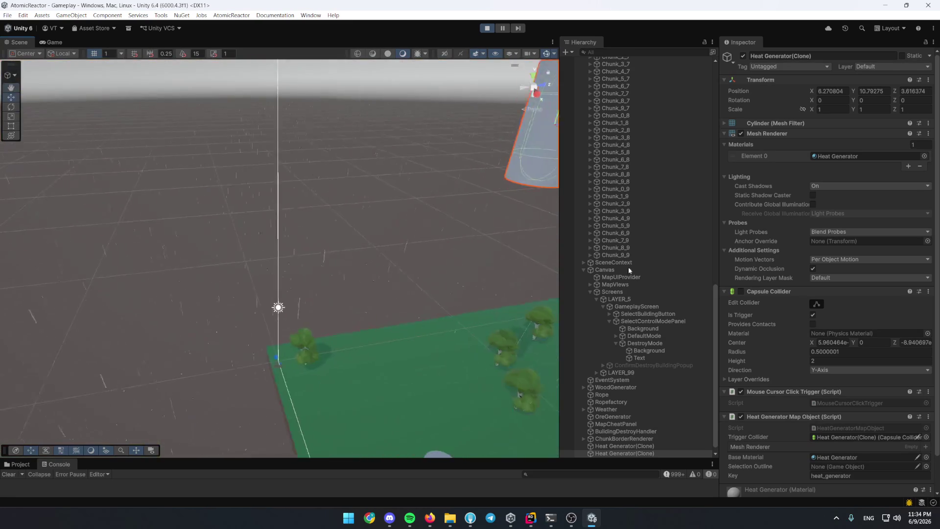
drag(500, 317, 84, 62)
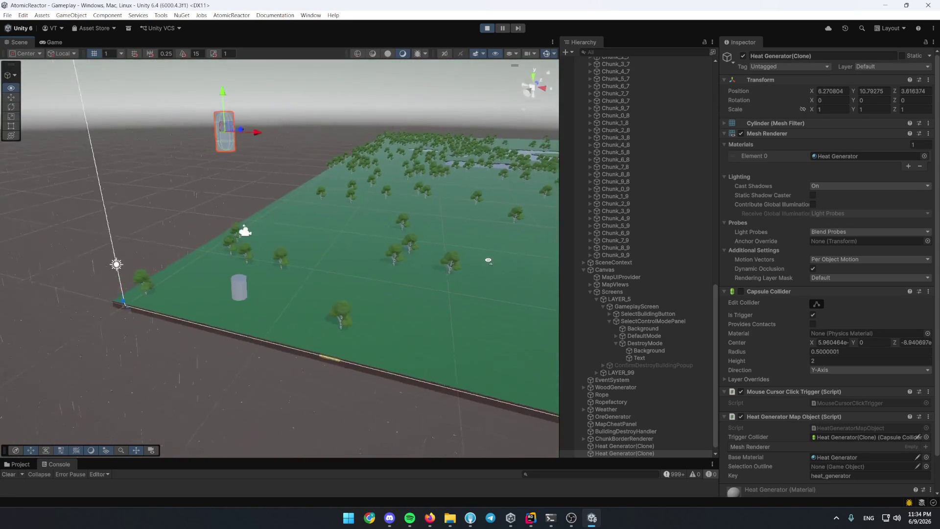
click(51, 42)
key(w)
key(d)
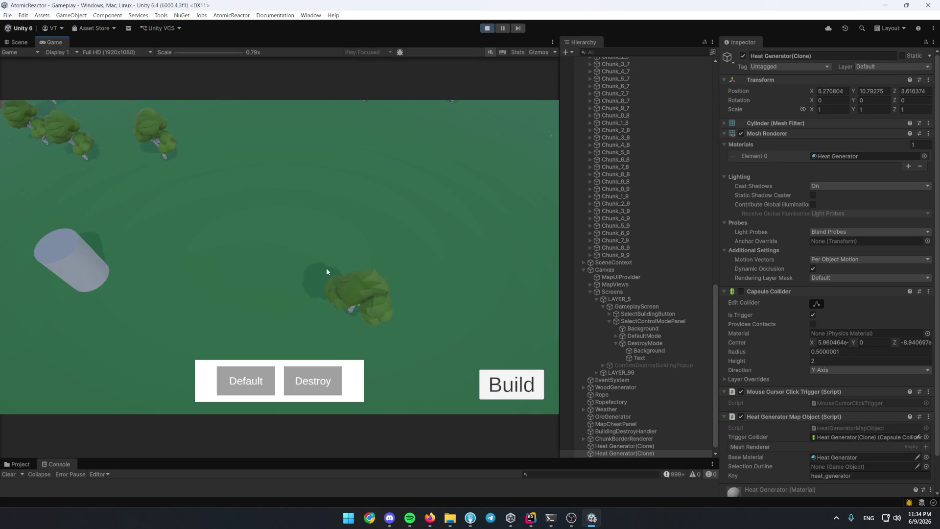
Place another Heat Generator and expose the resulting OnCellPointed NullReferenceException's stack trace in the console.
click(519, 369)
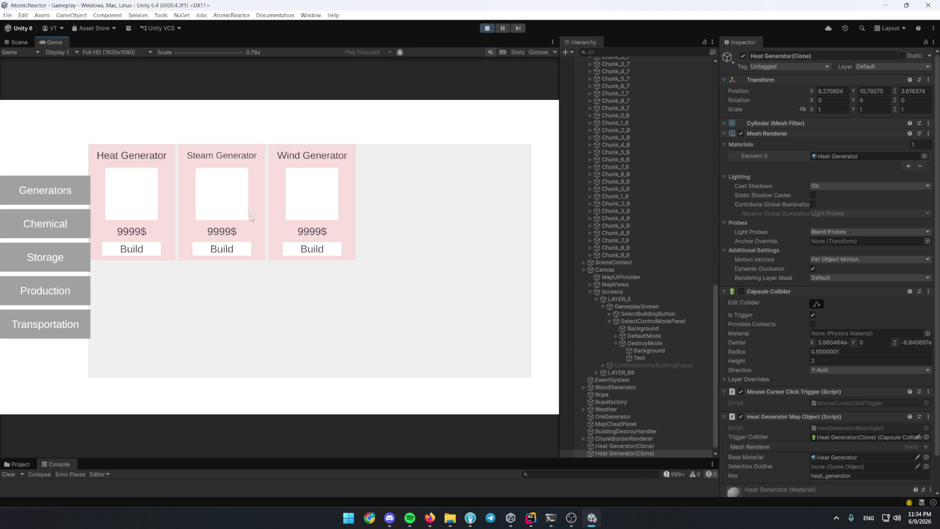
click(236, 250)
click(252, 213)
scroll(500, 368, down, 5)
drag(425, 457, 455, 309)
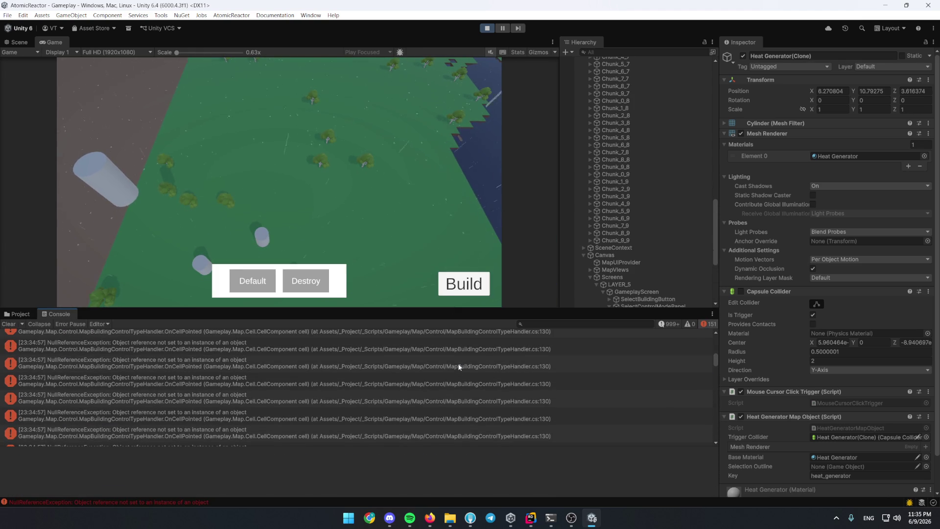
click(461, 363)
click(469, 459)
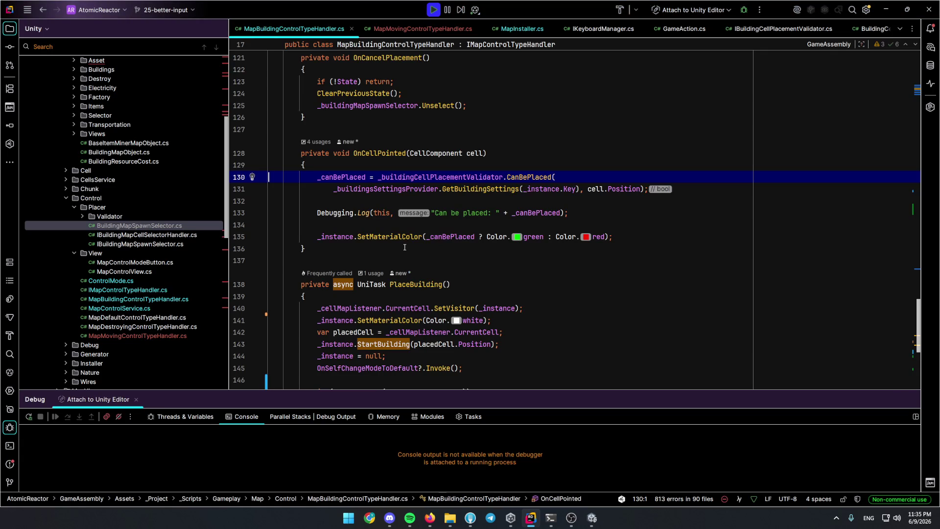
Open line 130 of OnCellPointed from the stack trace in Rider and close the debug panel to read the method.
key(alt+Tab)
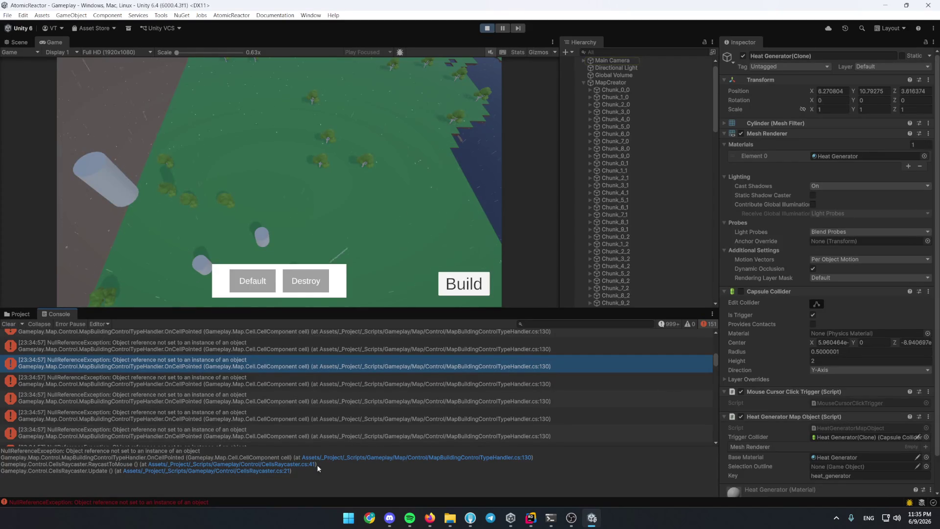
click(364, 456)
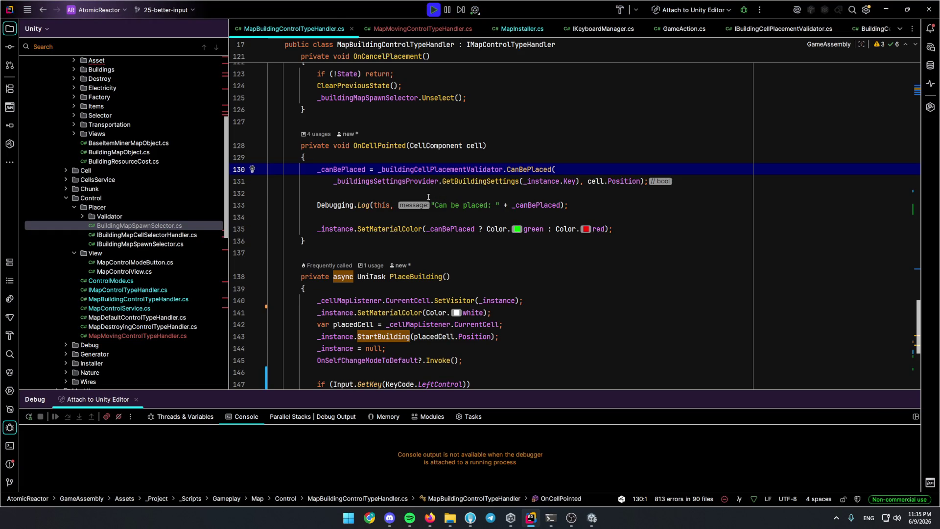
click(558, 252)
scroll(558, 252, up, 2)
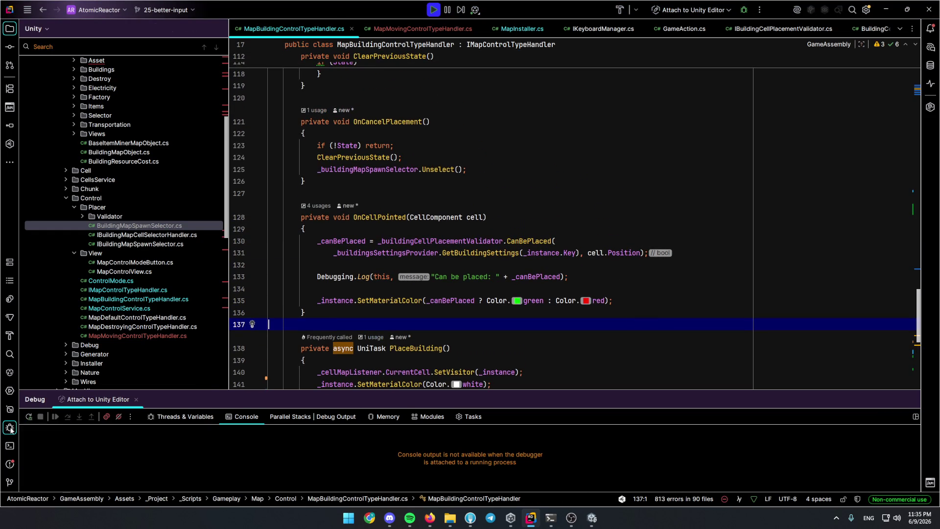
click(11, 429)
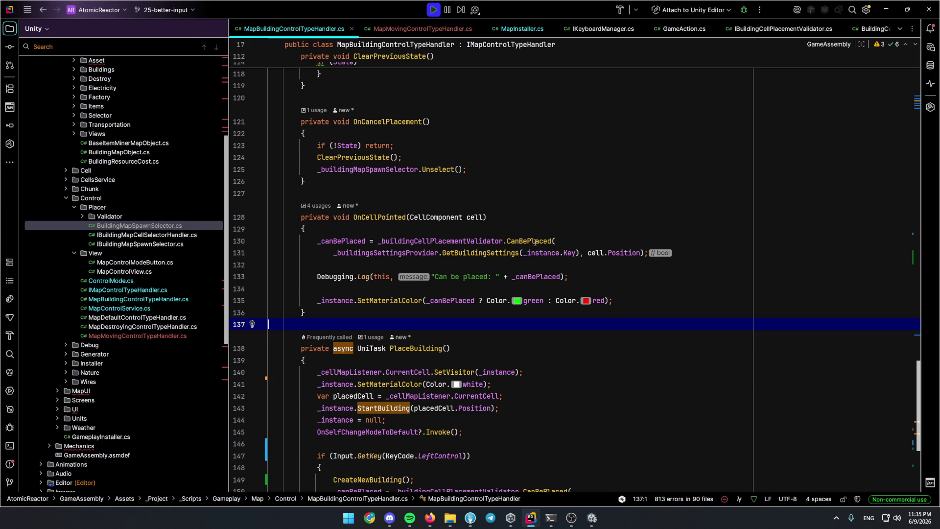
click(369, 218)
scroll(394, 248, up, 3)
scroll(395, 248, down, 5)
scroll(395, 249, down, 3)
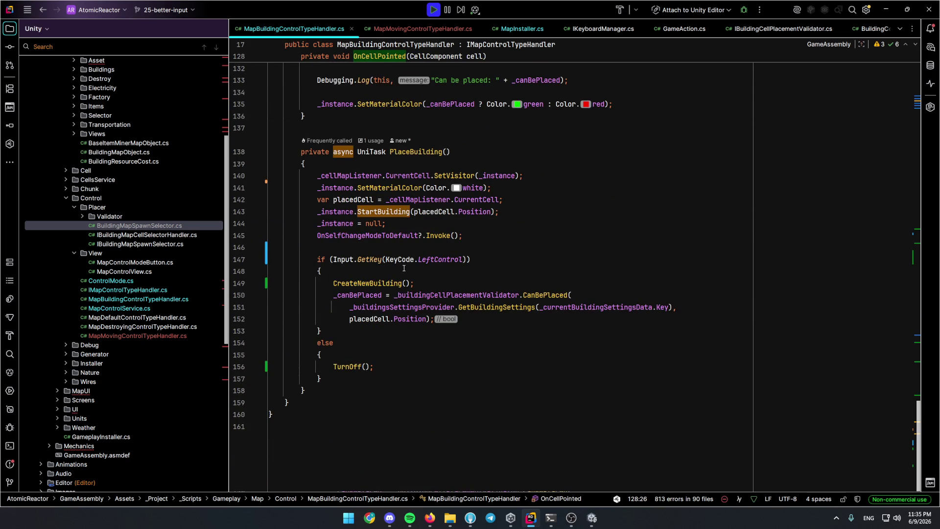
Inspect the TurnOff declaration from its call in PlaceBuilding and review the _instance reference on line 131.
click(350, 364)
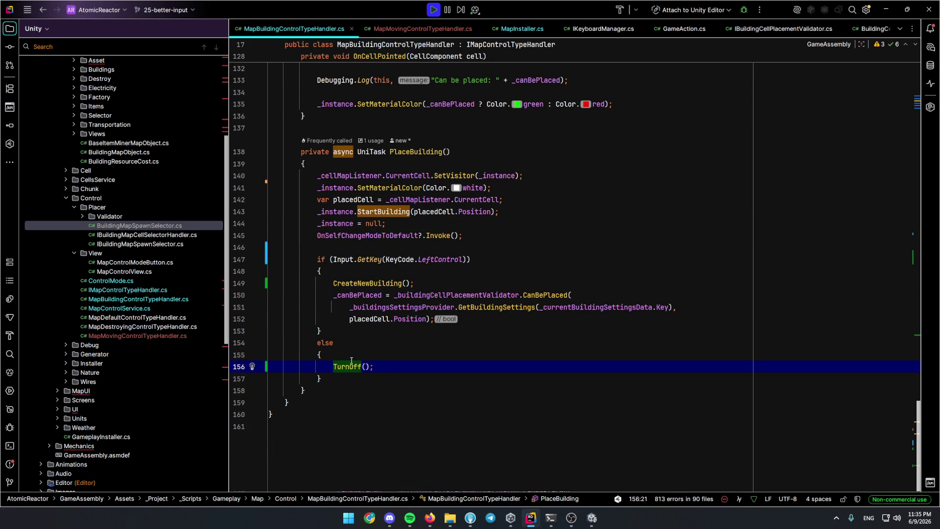
key(F12)
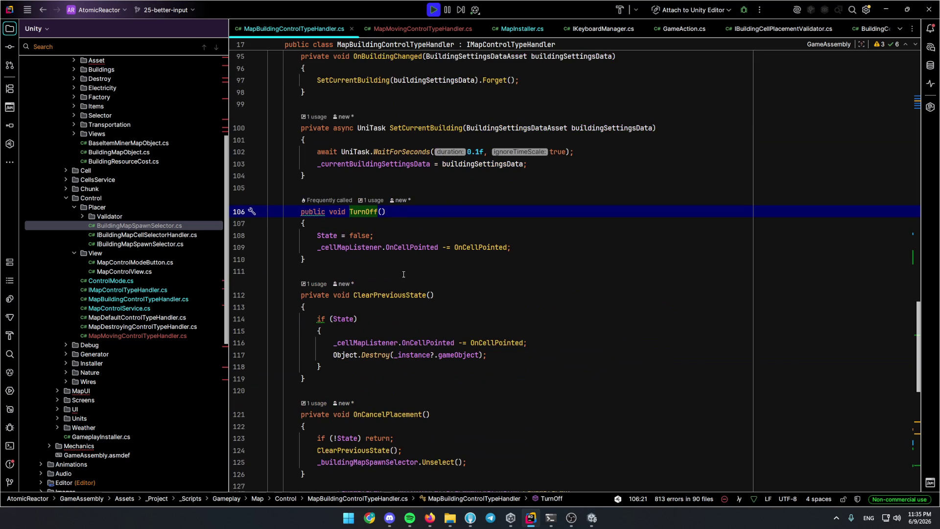
key(ctrl+minus)
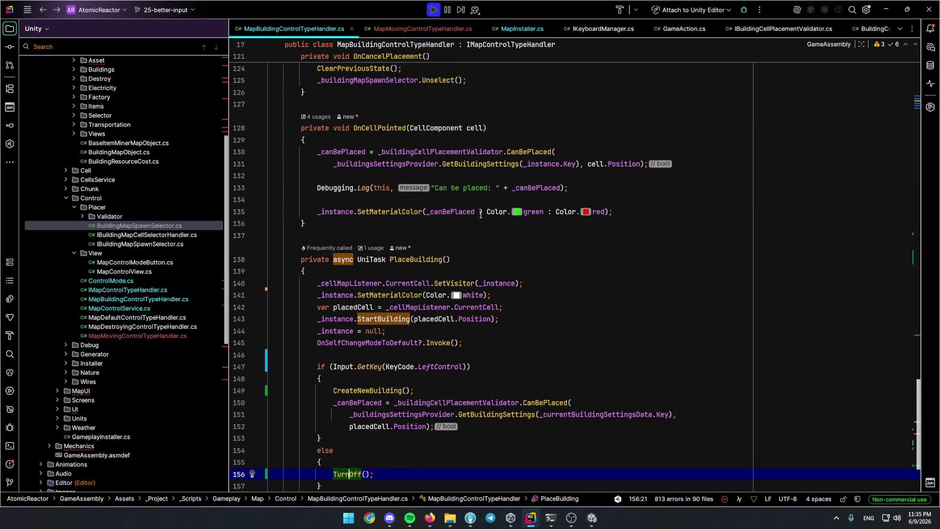
mouse_move(381, 128)
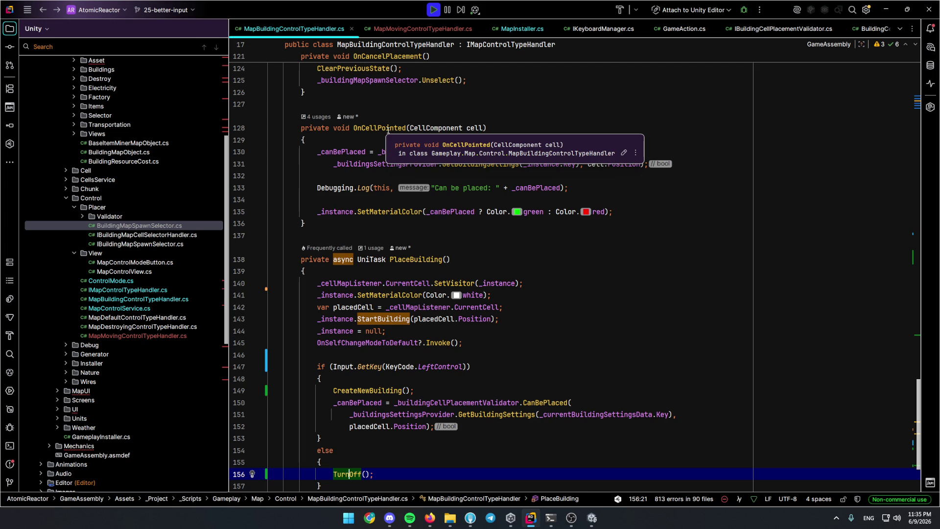
scroll(387, 130, up, 3)
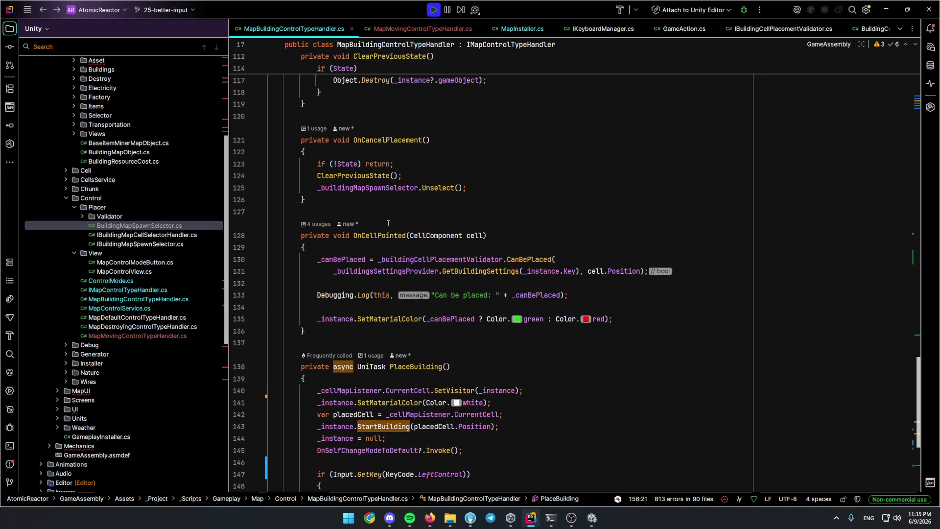
scroll(398, 147, down, 2)
scroll(393, 176, down, 3)
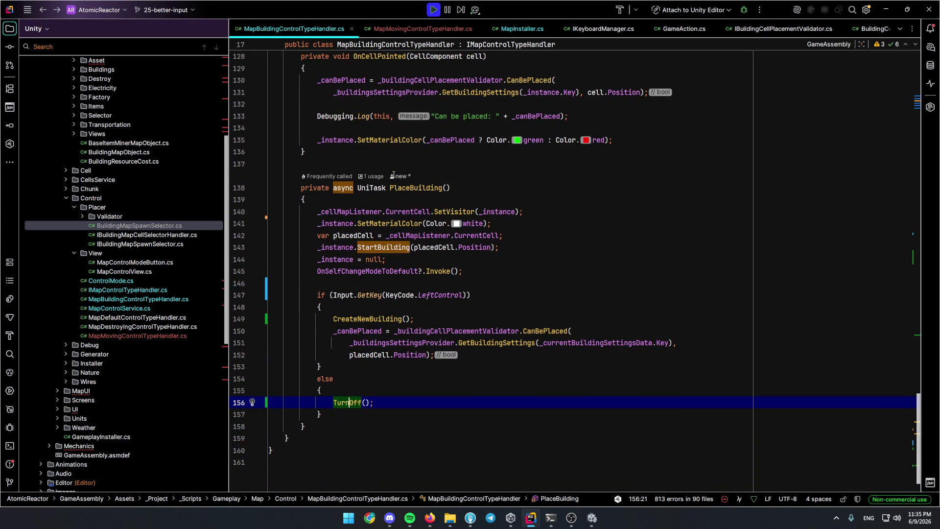
scroll(392, 175, up, 4)
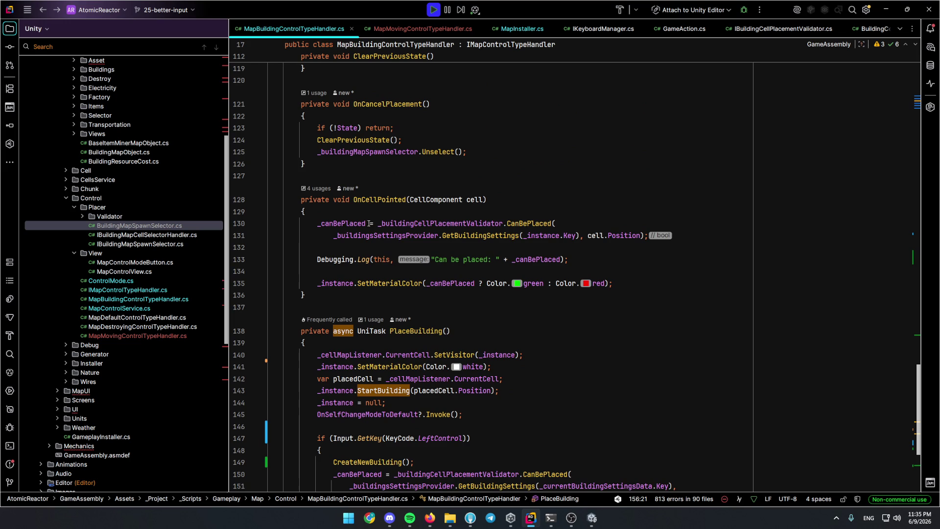
double_click(533, 236)
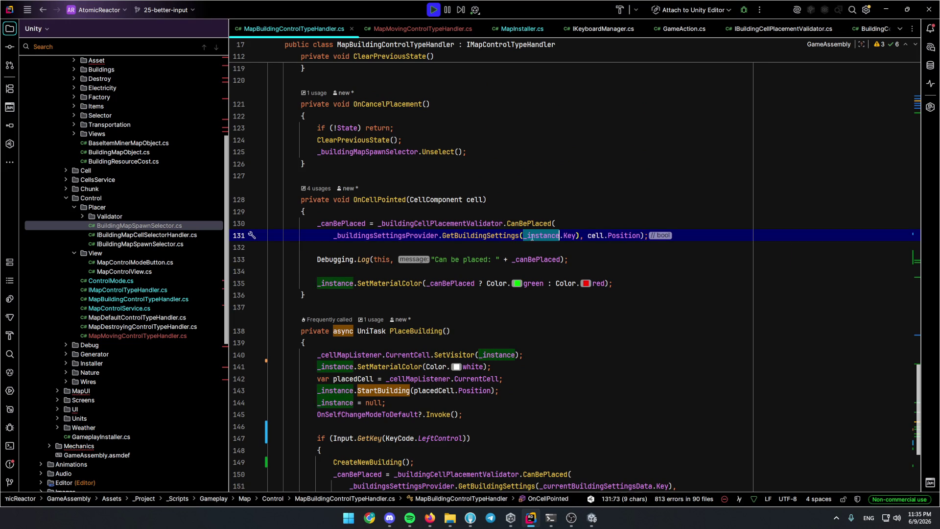
click(559, 501)
Stop the running game in Unity and return to Rider.
click(593, 517)
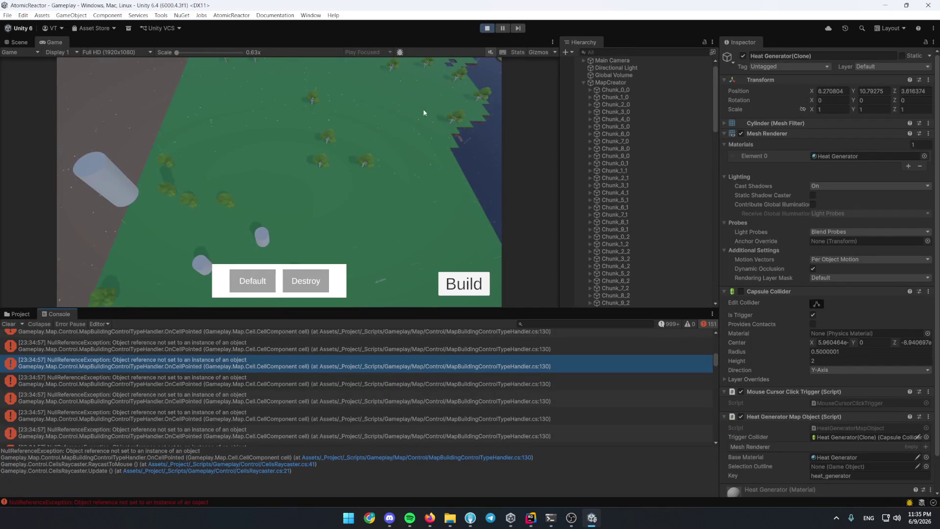
click(486, 28)
click(530, 518)
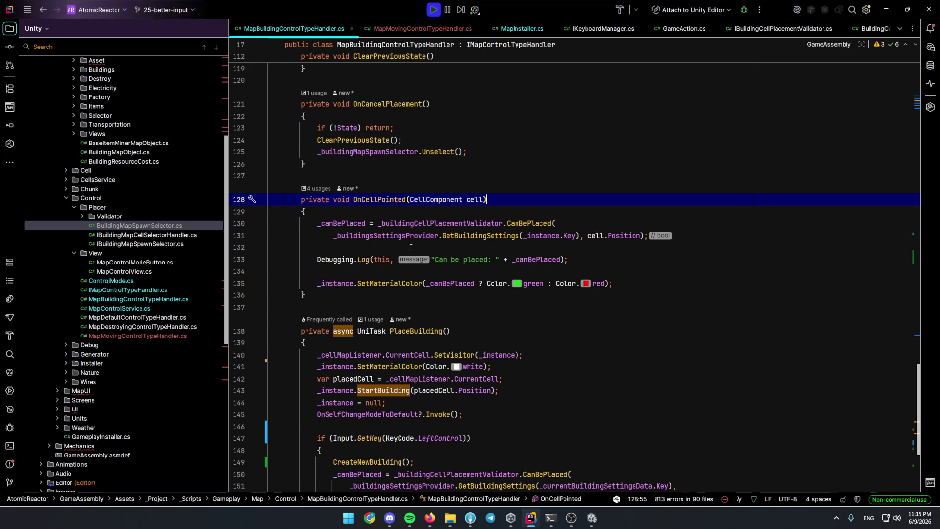
scroll(421, 191, up, 4)
scroll(433, 197, up, 1)
Set breakpoints on line 130 in OnCellPointed, line 116 in ClearPreviousState and line 109 in TurnOff.
click(384, 378)
scroll(385, 368, down, 3)
click(240, 294)
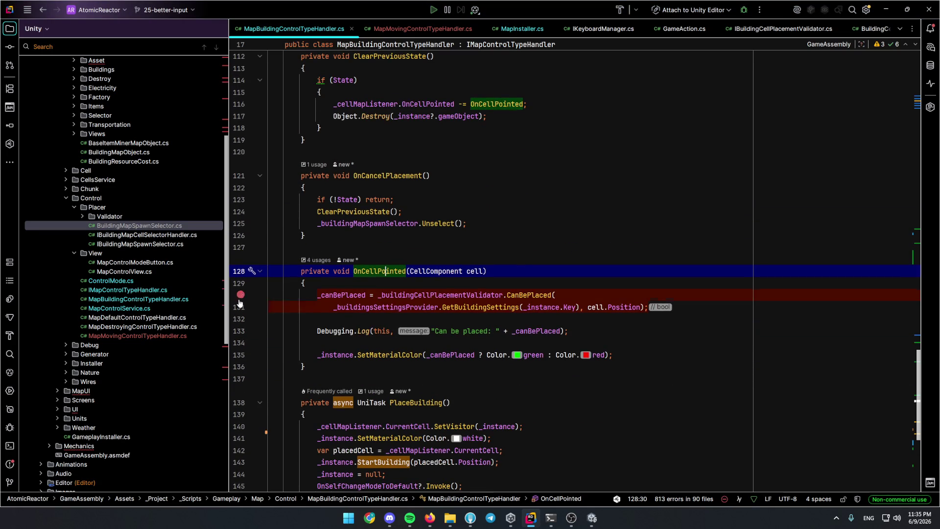
key(Right)
key(Right)
key(Right)
scroll(240, 220, up, 2)
click(241, 175)
click(424, 176)
scroll(424, 175, up, 3)
click(240, 188)
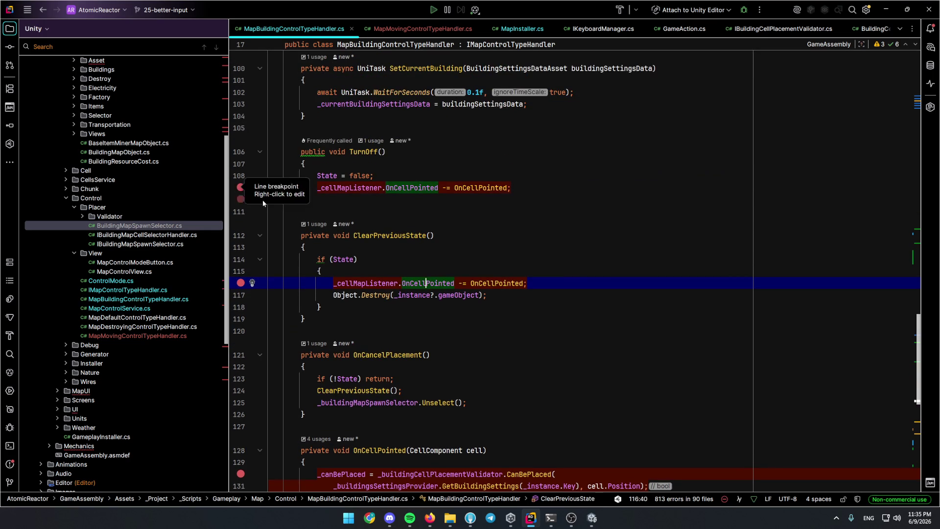
Start a fresh play session in Unity with Ctrl+P.
key(alt+Tab)
key(ctrl+p)
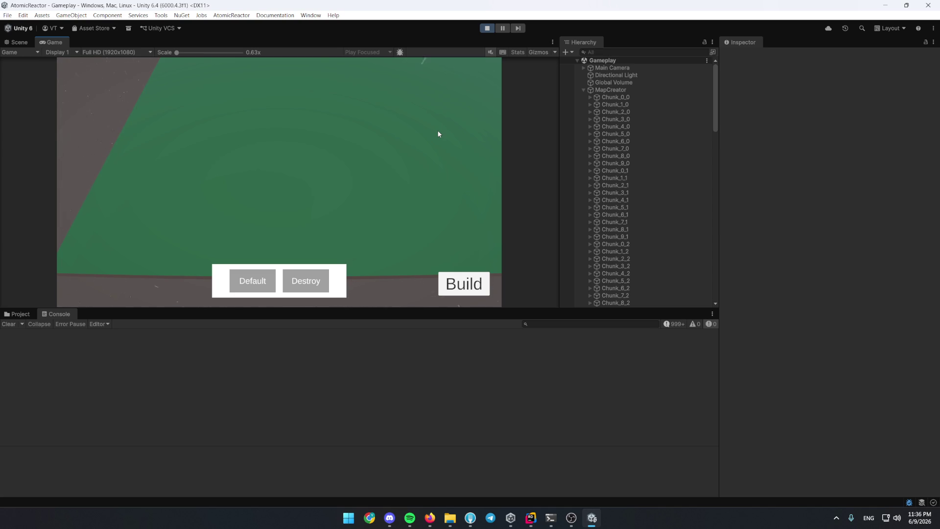
scroll(381, 196, up, 2)
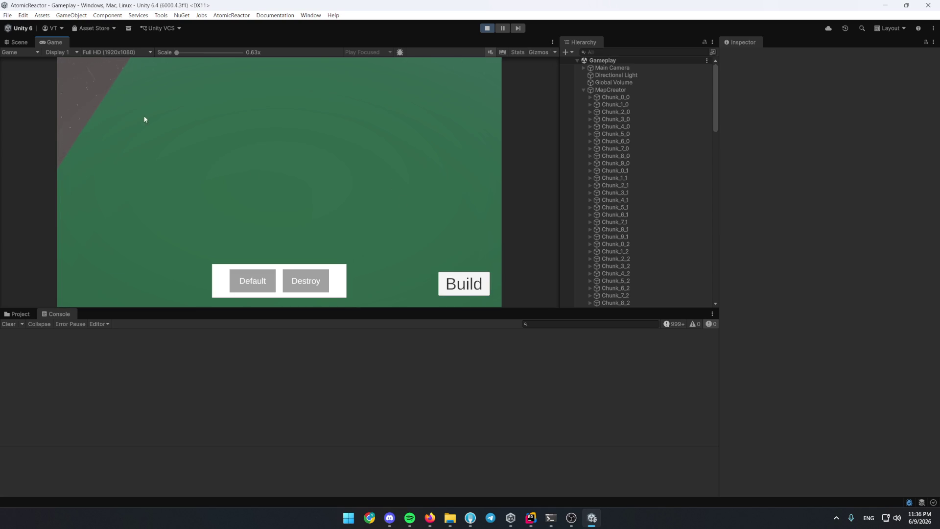
Enlarge the game view and pick the Heat Generator from the Build menu to start placing it.
drag(558, 315, 558, 397)
drag(716, 117, 710, 410)
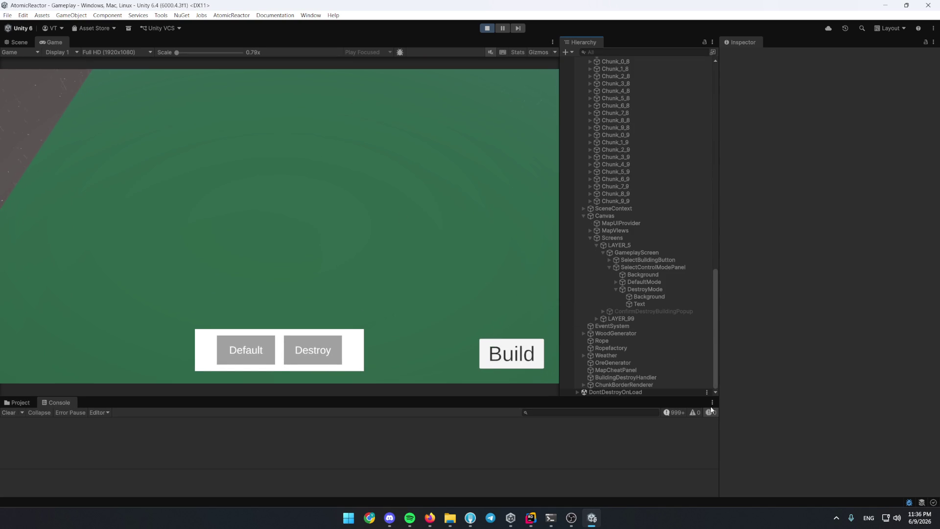
click(519, 355)
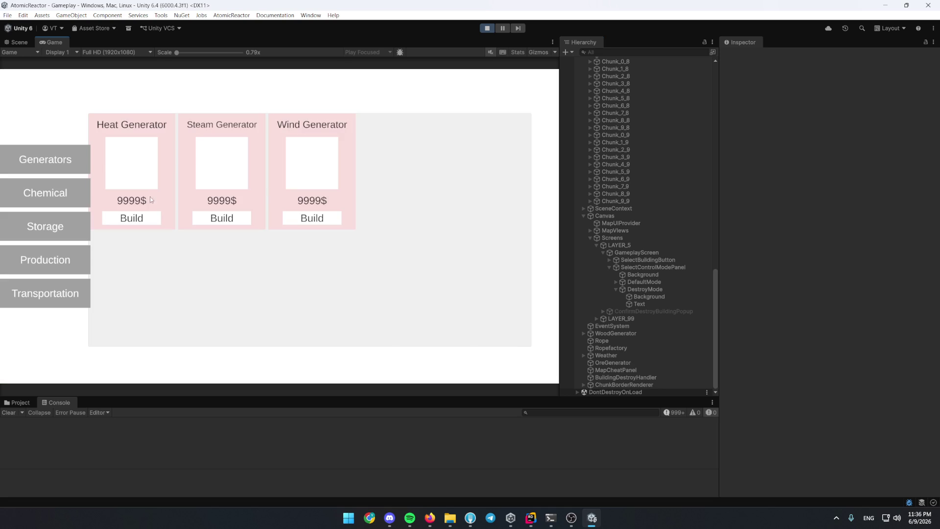
click(149, 218)
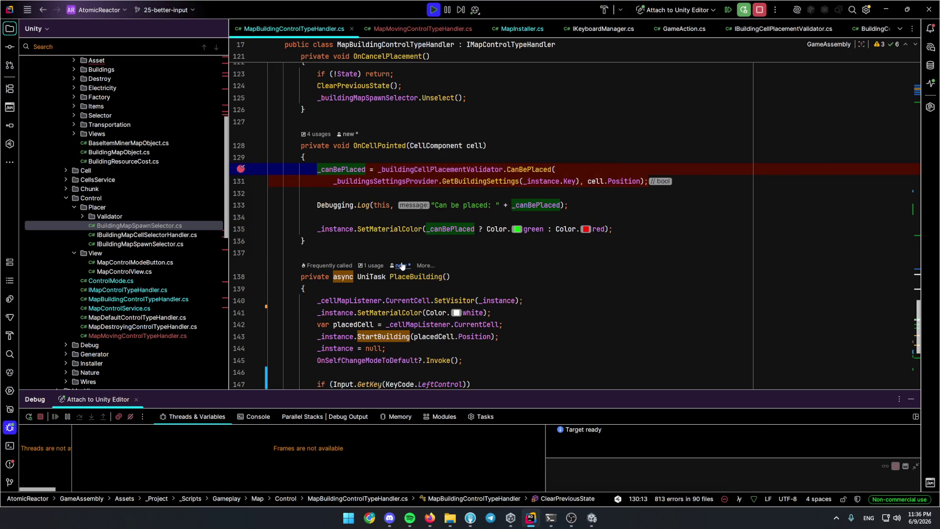
Resume with F5, then hover the map so Rider's debugger halts at the line-130 OnCellPointed breakpoint.
click(240, 170)
key(F5)
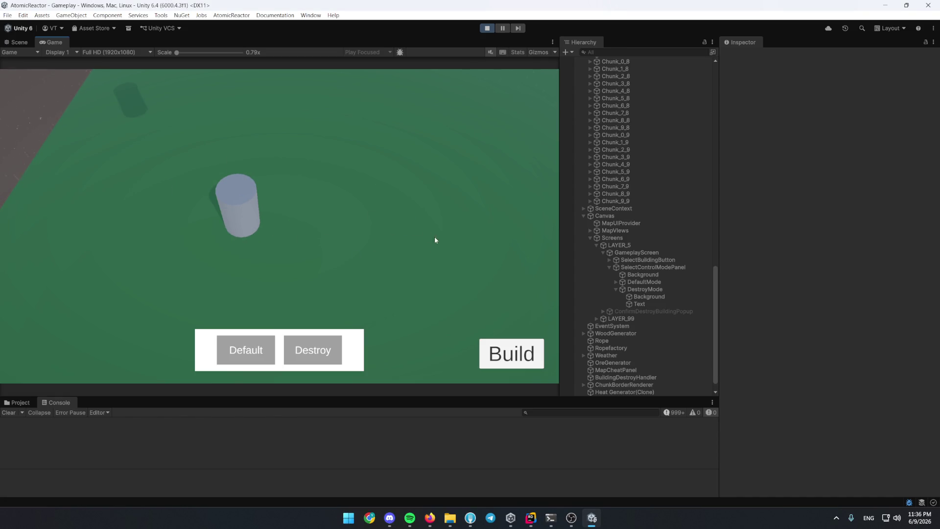
key(alt+Tab)
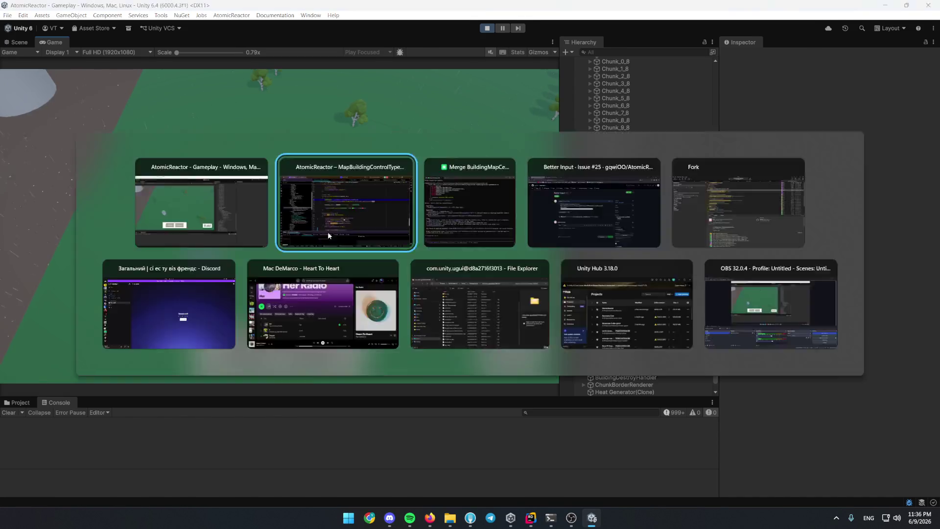
click(244, 170)
key(alt+Tab)
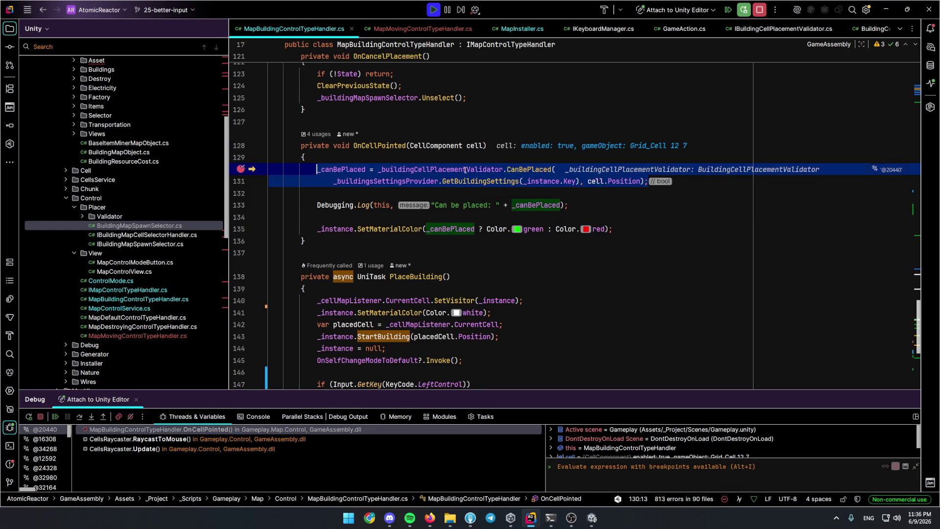
mouse_move(381, 205)
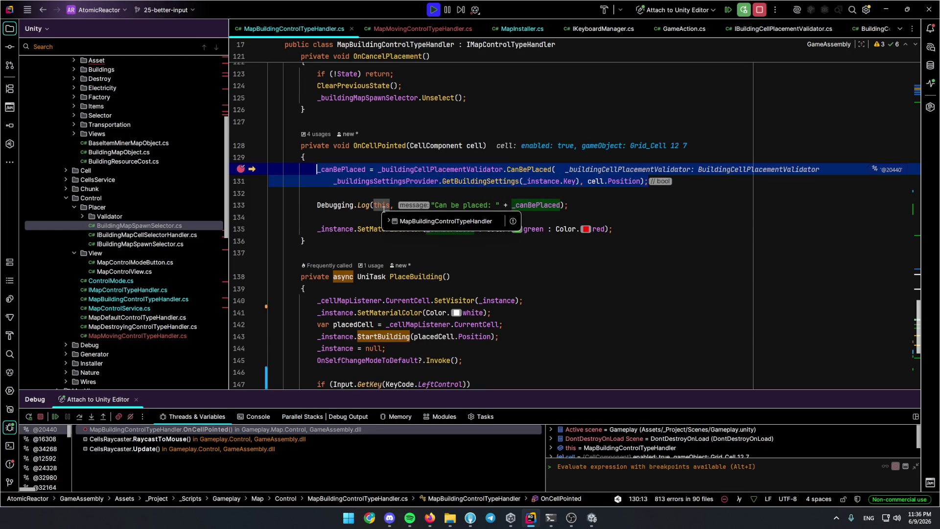
Resume the game and break inside HandleCellChanged at line 86, then resume again.
key(F5)
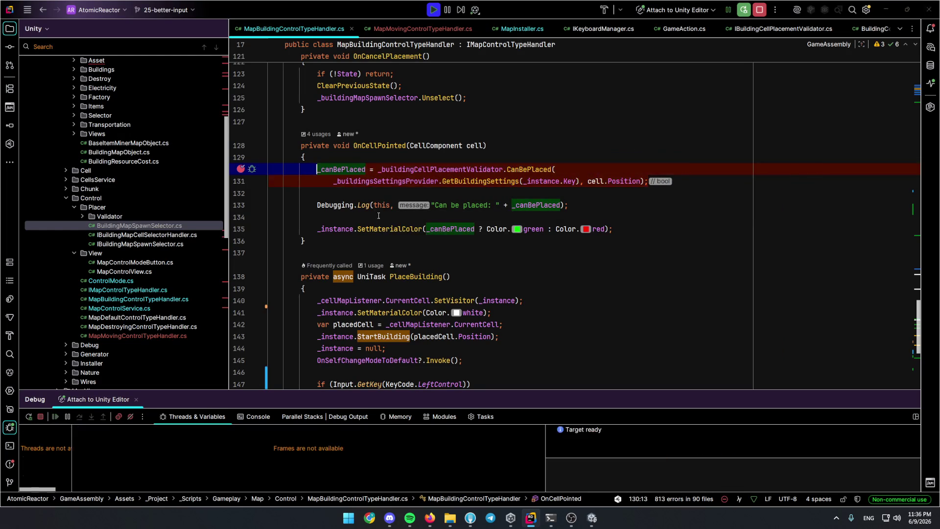
key(F5)
scroll(383, 252, down, 3)
scroll(384, 251, down, 3)
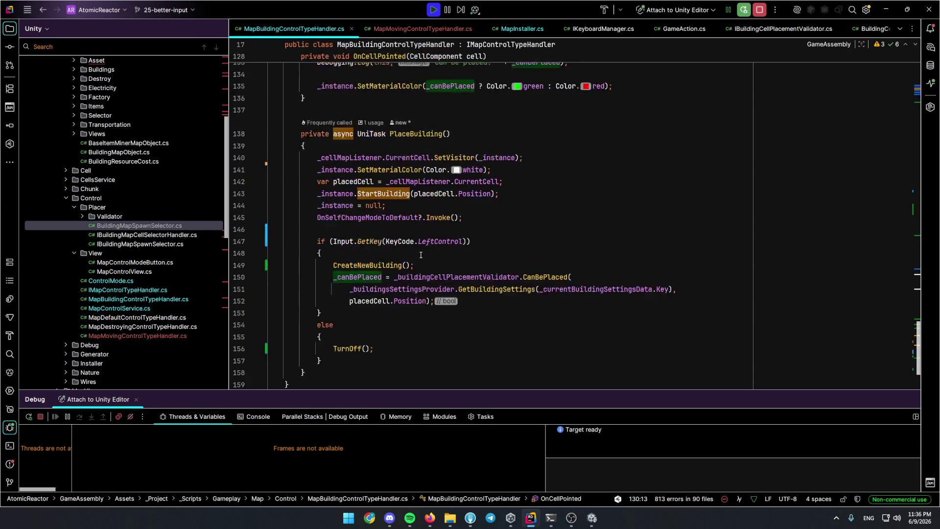
scroll(421, 257, up, 3)
scroll(421, 257, up, 3)
scroll(420, 256, up, 3)
scroll(419, 252, up, 2)
scroll(419, 253, up, 3)
click(240, 240)
key(F9)
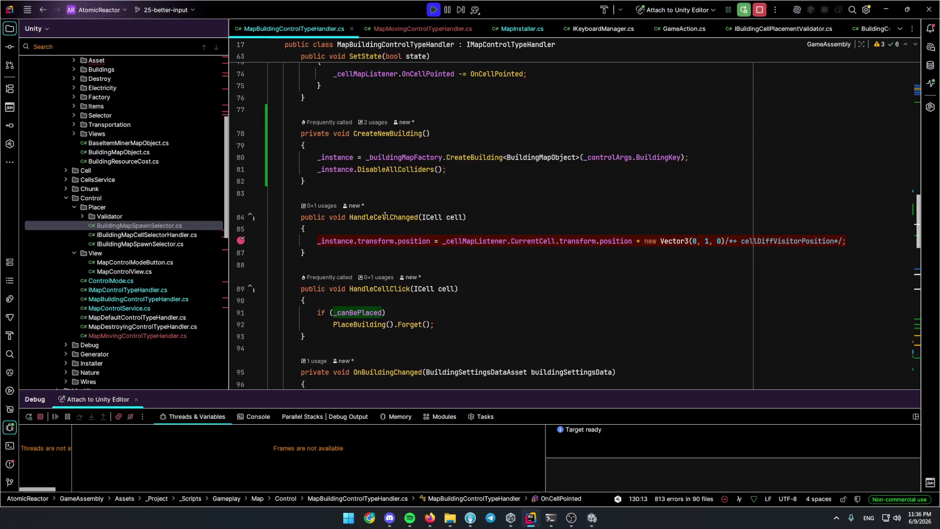
Via Find Usages of HandleCellChanged, break at the call in MapControlService line 47 and resume.
ctrl+click(390, 217)
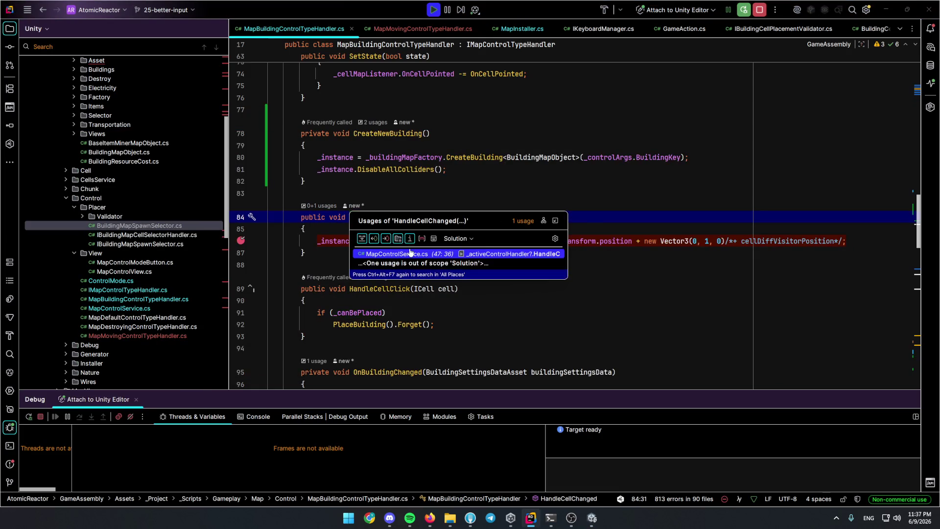
click(410, 253)
scroll(383, 215, up, 2)
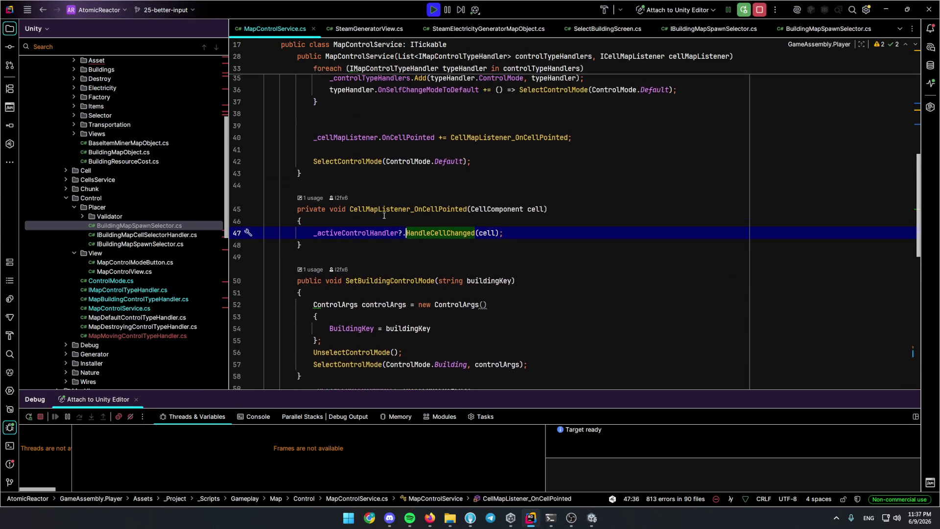
click(237, 233)
key(alt+Tab)
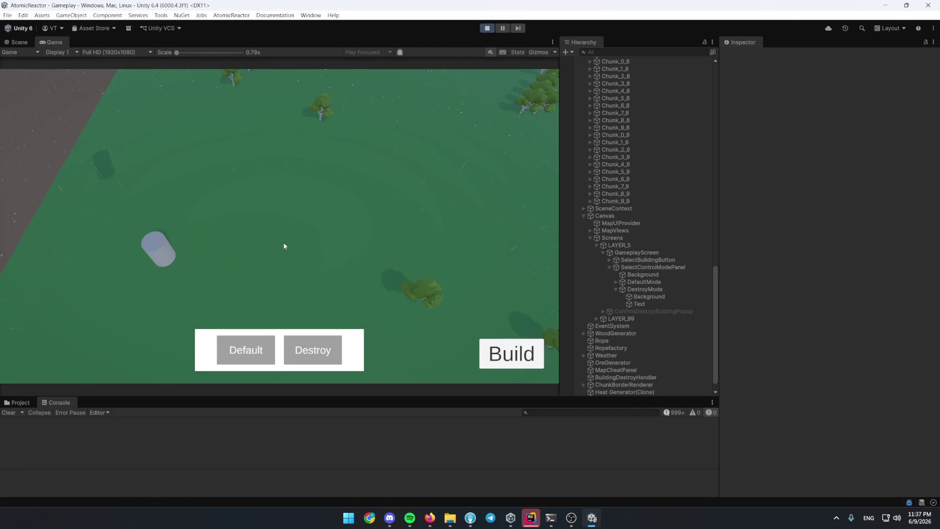
mouse_move(358, 233)
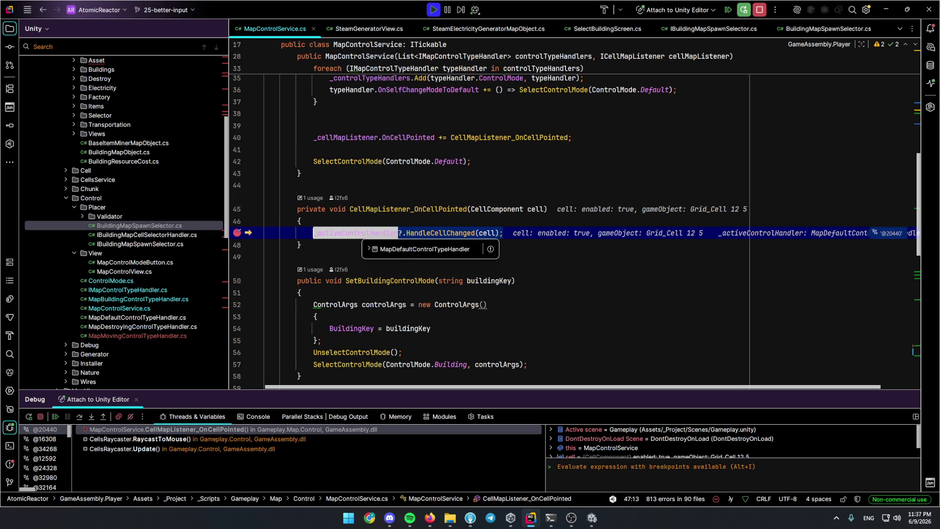
Inspect _activeControlHandler (MapDefaultControlTypeHandler) and navigate back to ClearPreviousState.
click(360, 233)
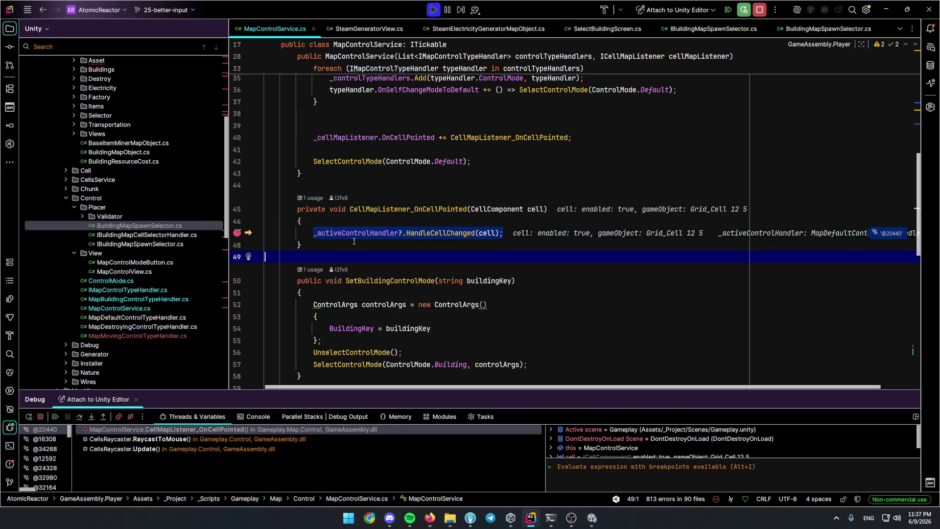
ctrl+click(345, 233)
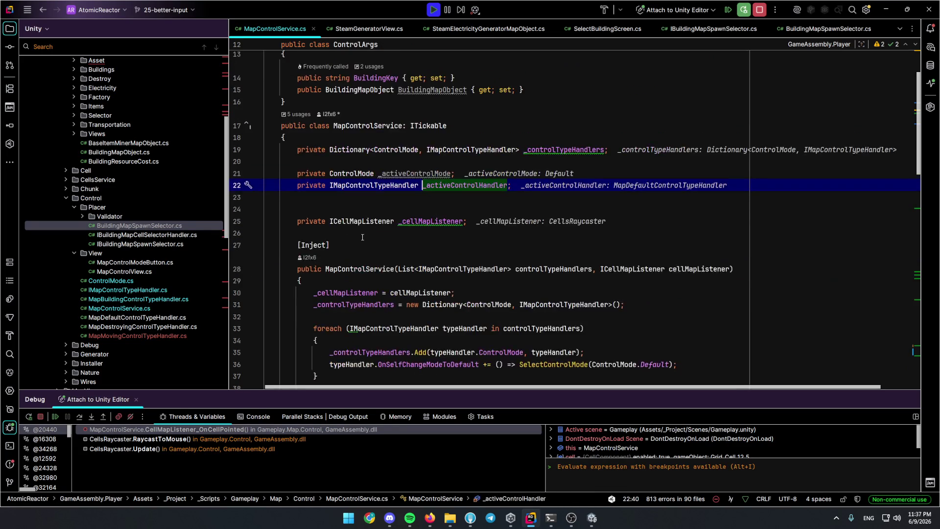
key(ctrl+alt+b)
key(ctrl+alt+Left)
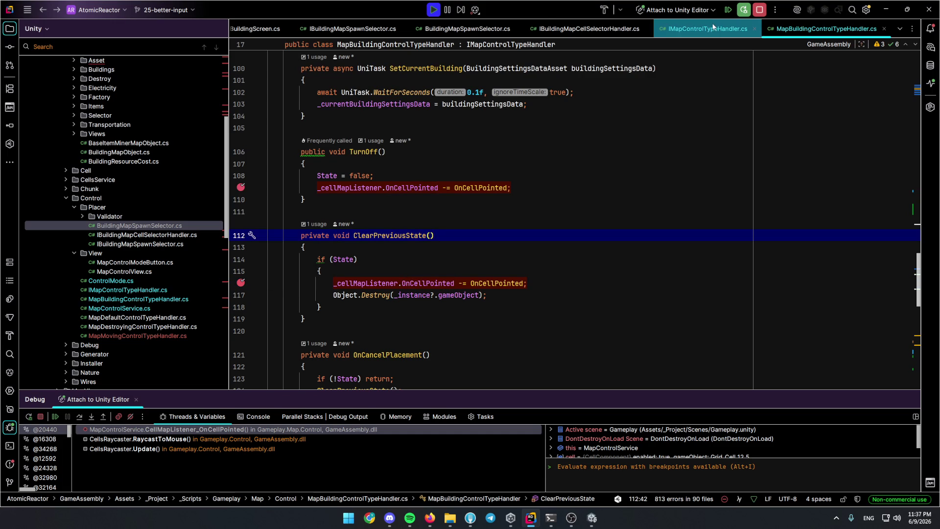
scroll(465, 204, down, 5)
scroll(465, 202, down, 3)
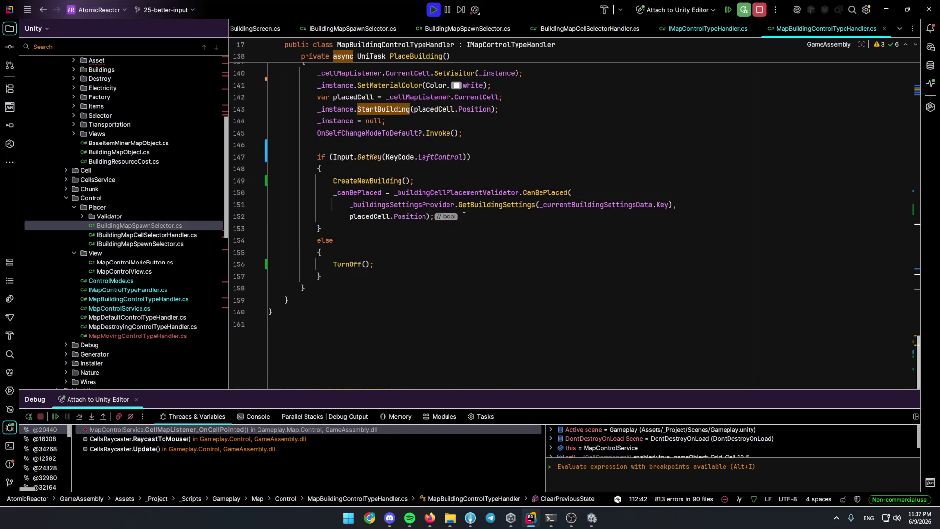
scroll(465, 203, up, 1)
Move OnSelfChangeModeToDefault?.Invoke() into the else branch after TurnOff() in PlaceBuilding.
click(399, 168)
key(ctrl+x)
key(Down)
key(Down)
key(Down)
key(Down)
key(End)
key(Return)
key(ctrl+v)
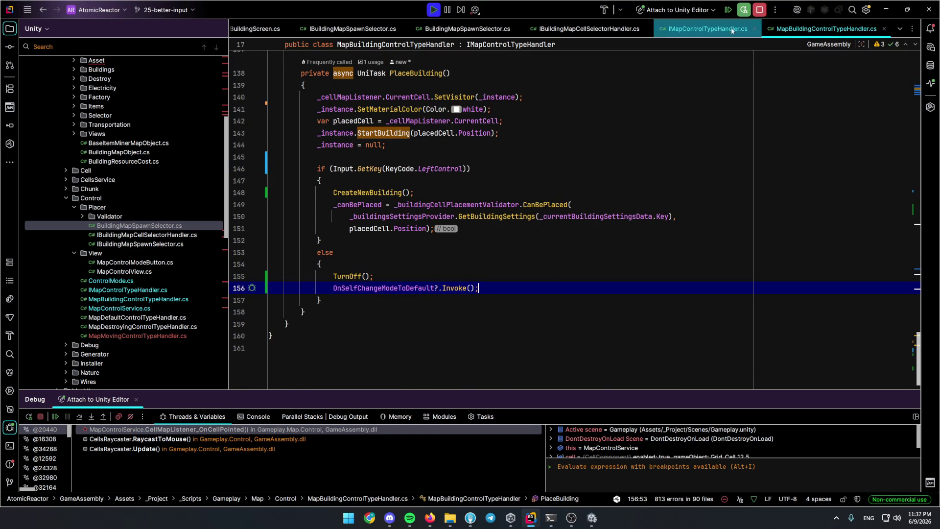
Stop the debugging session and exit play mode in Unity.
key(F5)
key(Up)
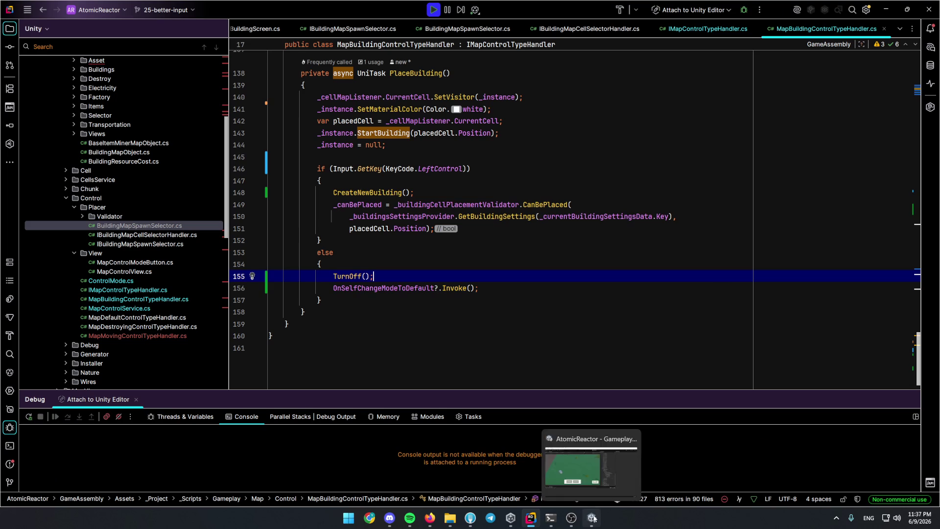
click(592, 518)
click(490, 29)
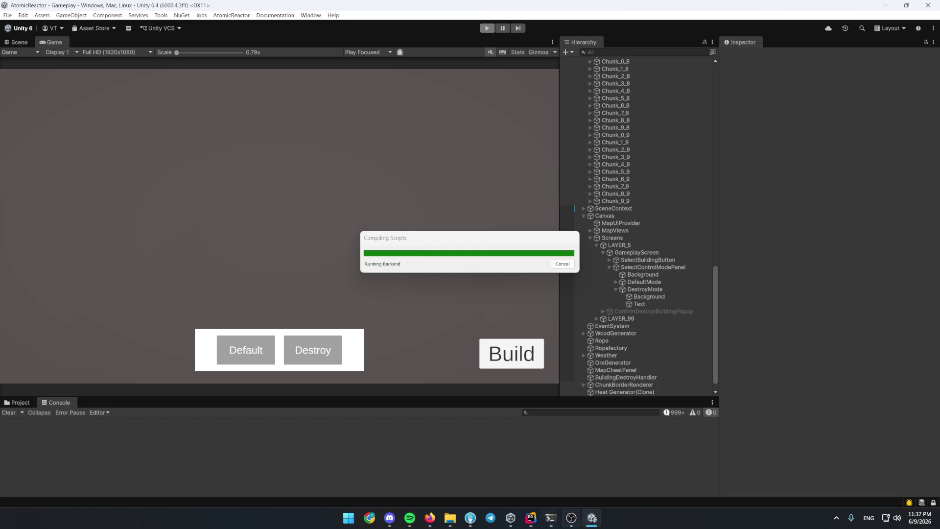
Start a new play session, resume past the Rider breakpoint, and maximize the Game view.
click(530, 518)
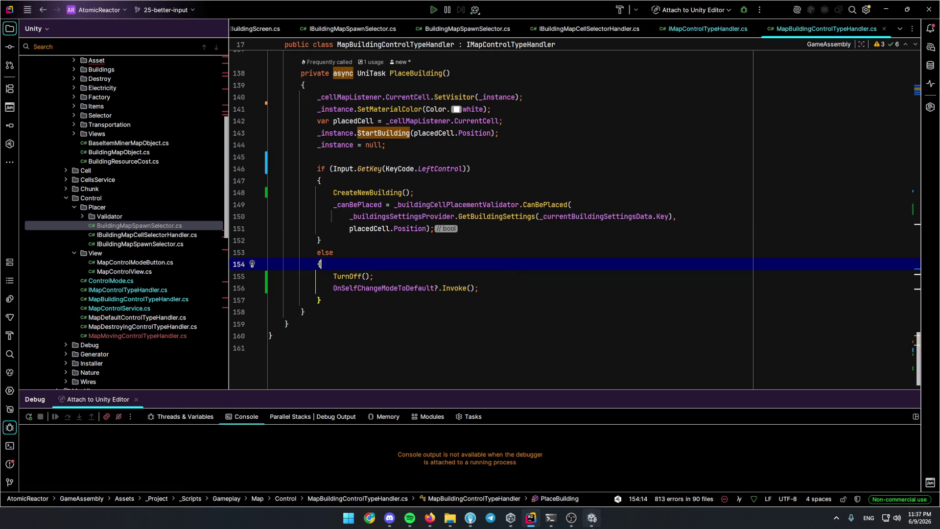
key(alt+Tab)
click(486, 28)
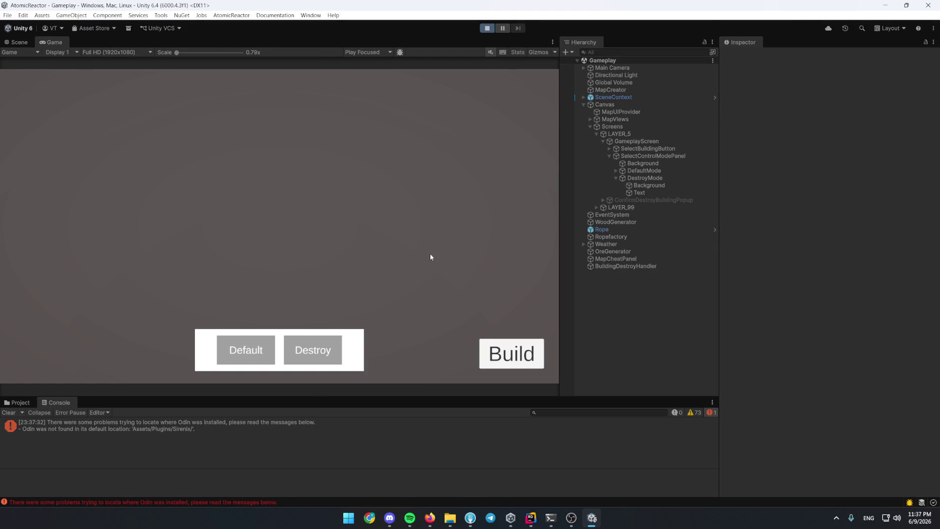
click(430, 257)
click(417, 156)
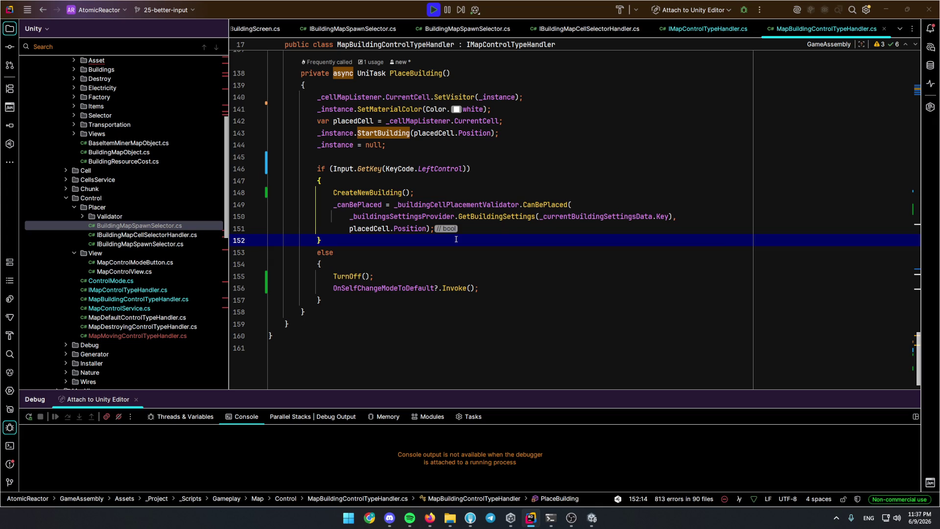
key(alt+Tab)
double_click(55, 42)
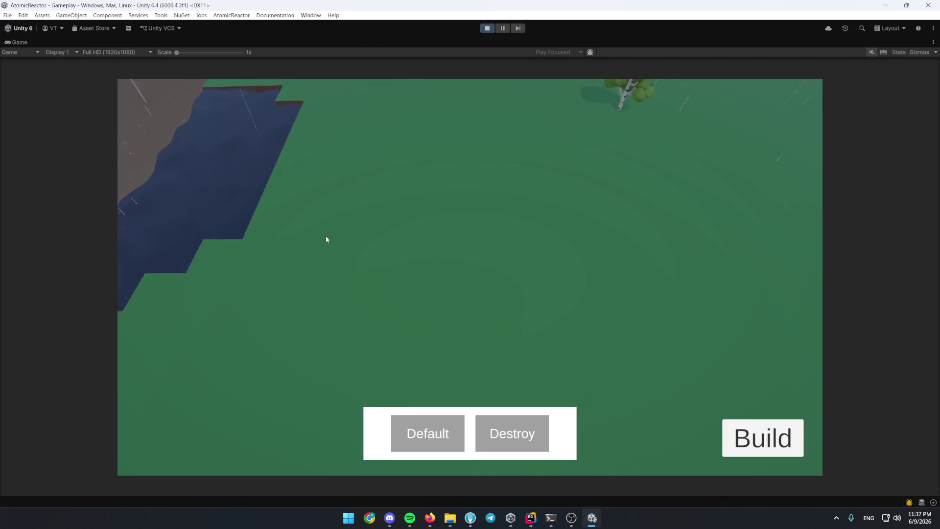
scroll(422, 197, up, 3)
scroll(498, 253, down, 2)
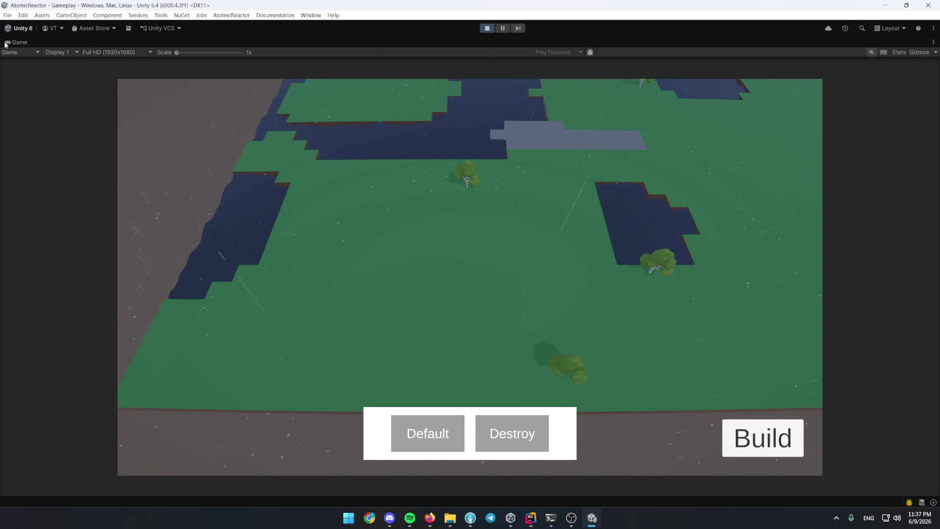
Restore the Game view size and choose Steam Generator from the Build menu.
double_click(6, 43)
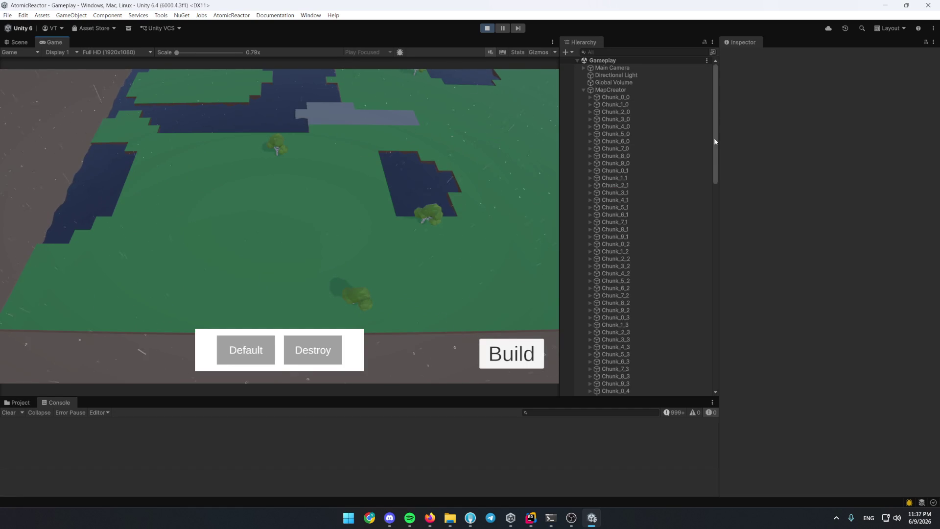
drag(713, 138, 715, 397)
click(496, 365)
click(239, 218)
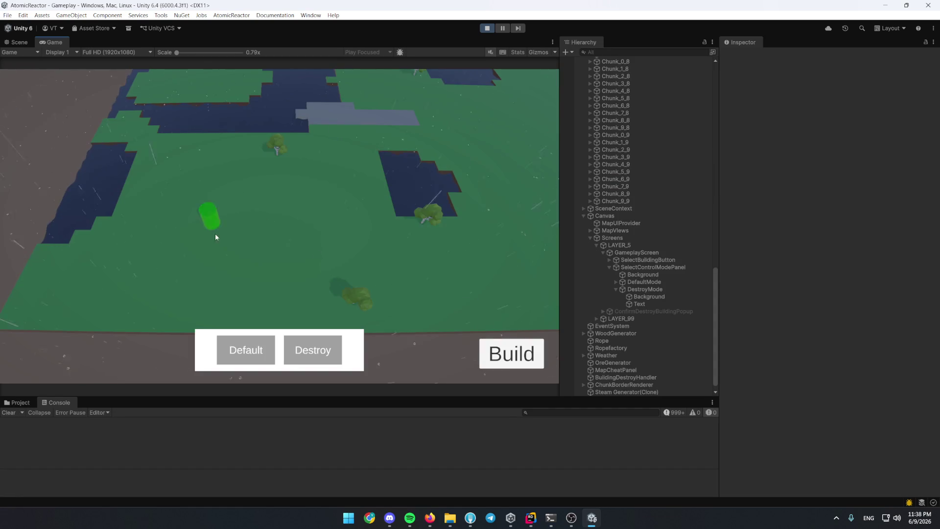
Place seven Steam Generators across the grass until execution pauses in Rider.
click(193, 219)
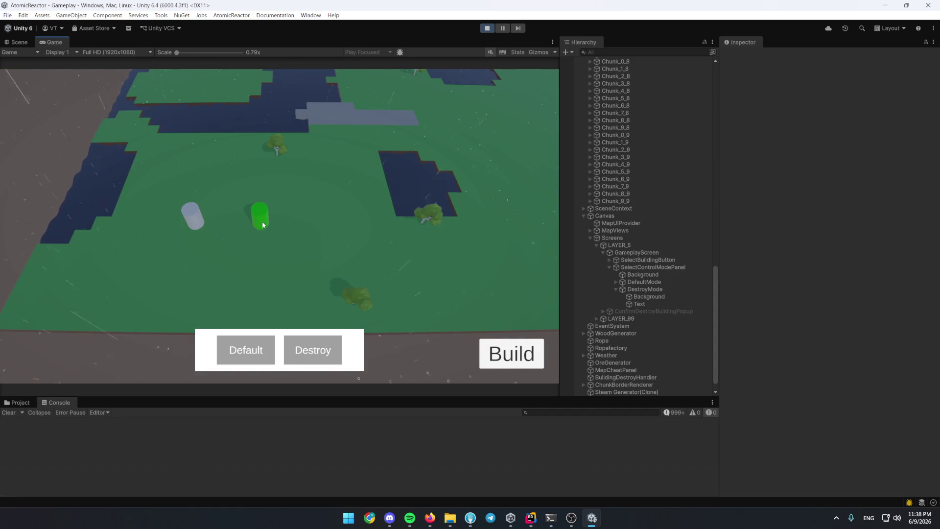
click(365, 234)
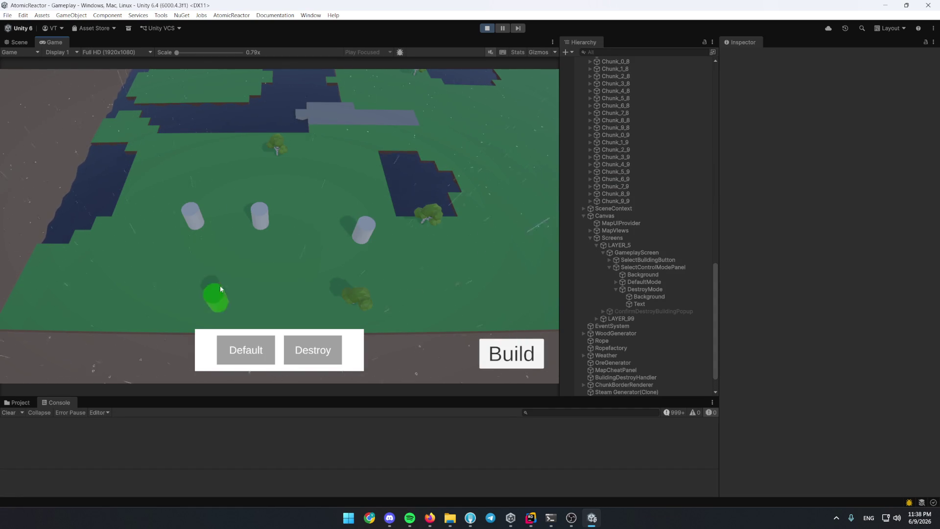
click(147, 283)
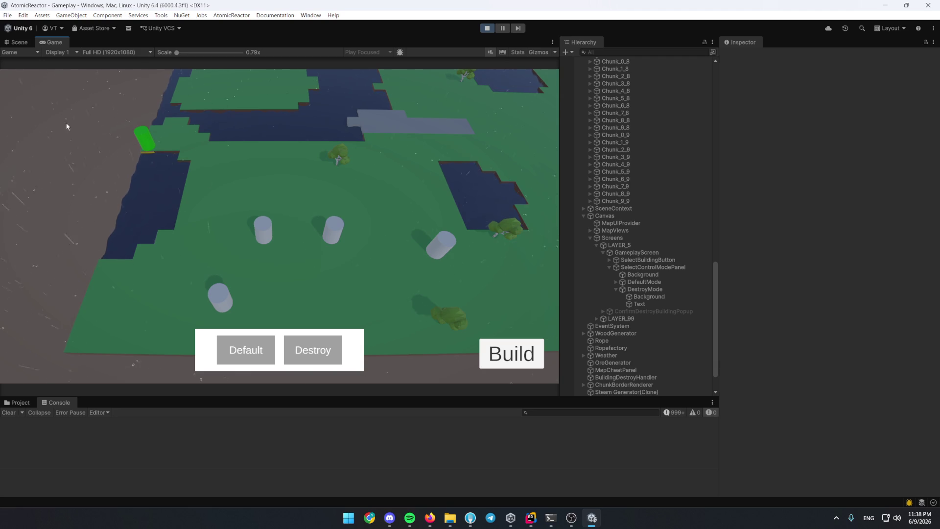
click(219, 184)
click(296, 185)
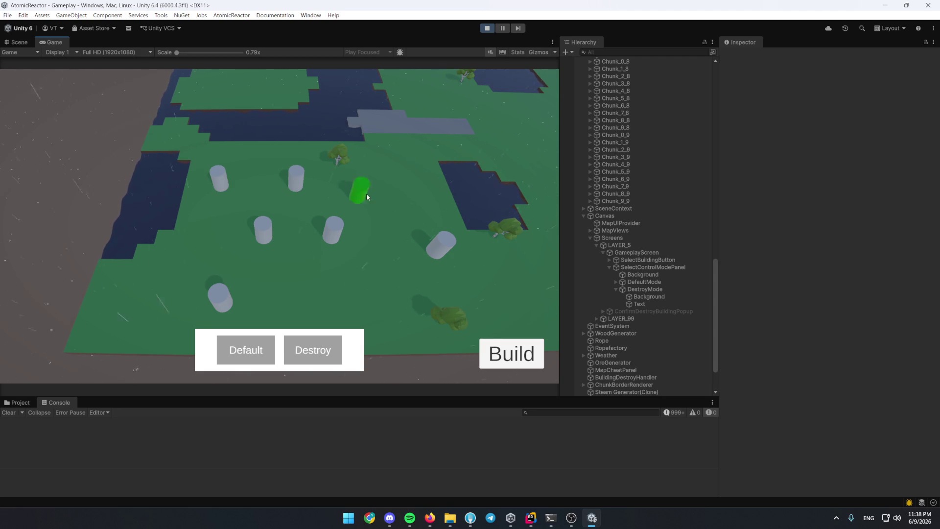
click(352, 188)
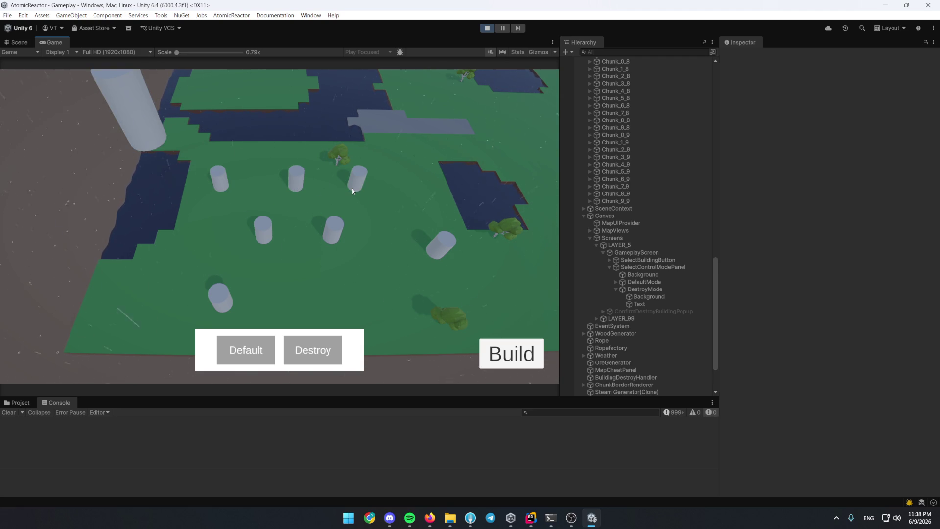
click(471, 94)
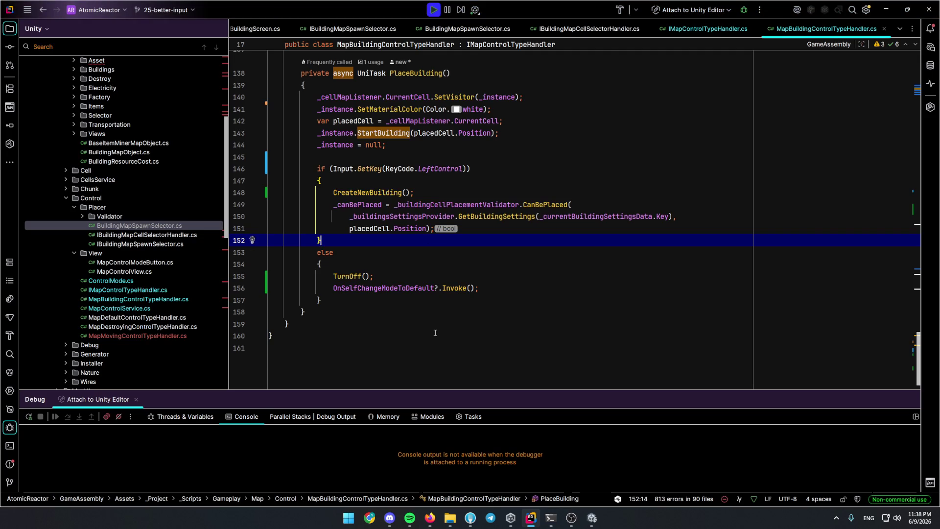
scroll(367, 243, up, 2)
Step through the paused placement code and examine OnCellPointed and its uses.
click(379, 240)
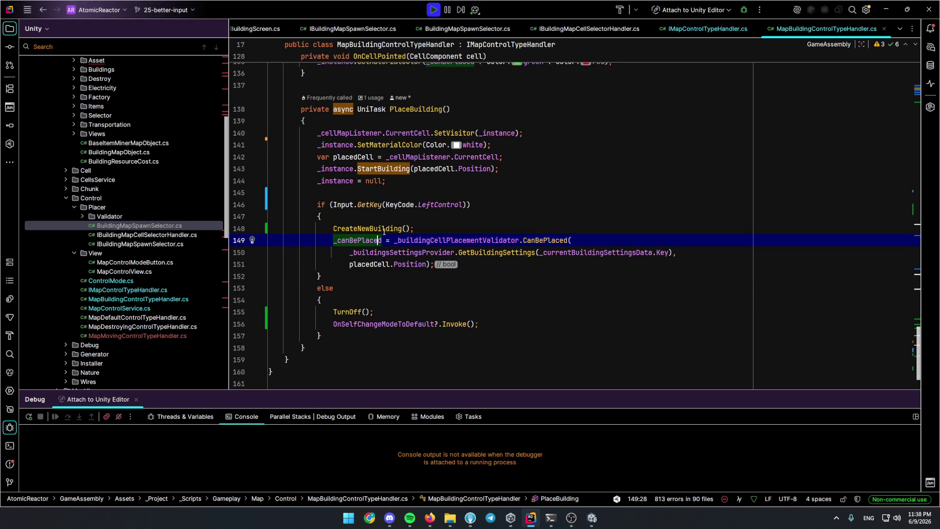
scroll(460, 232, up, 3)
scroll(459, 232, up, 5)
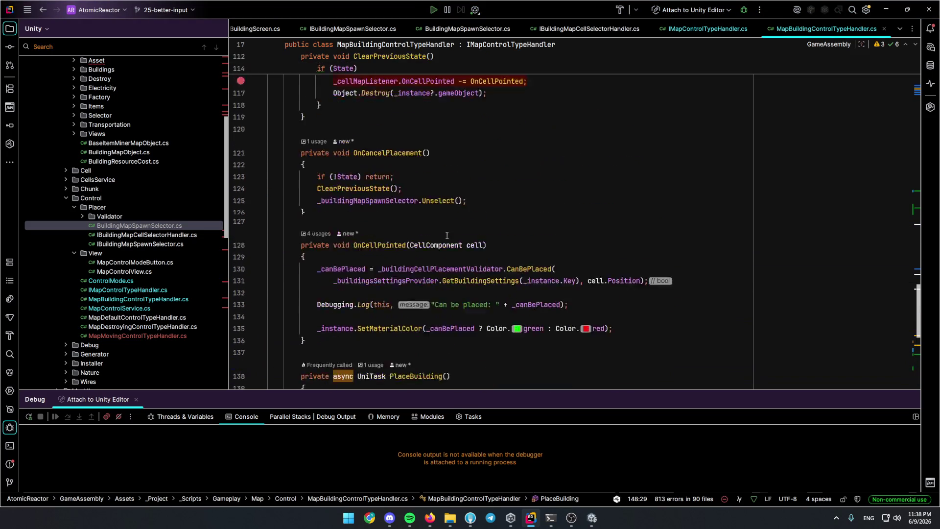
click(436, 288)
scroll(423, 289, down, 1)
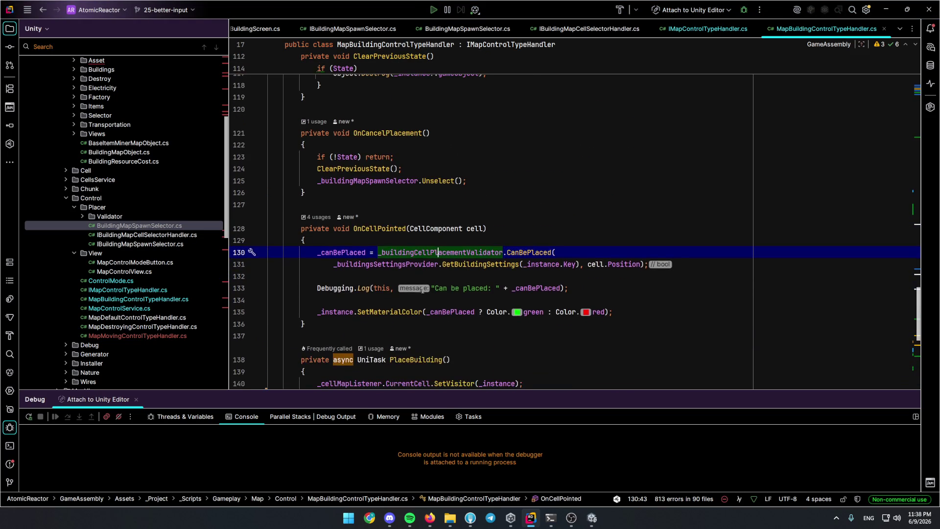
click(387, 241)
scroll(387, 242, up, 3)
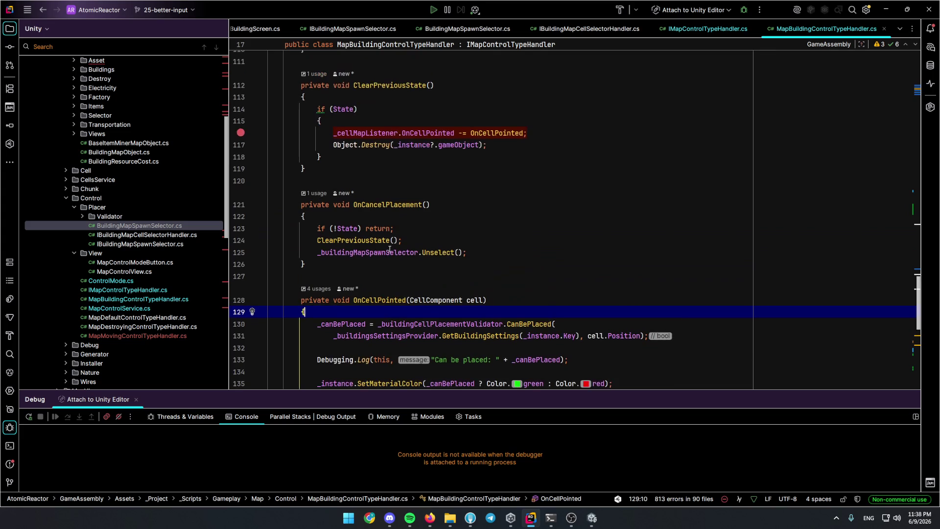
scroll(387, 241, down, 3)
drag(388, 233, 391, 234)
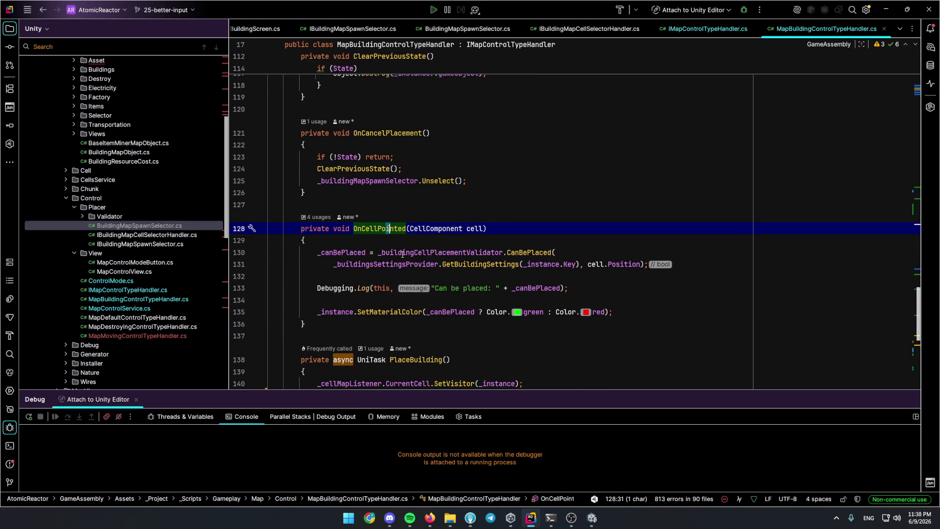
scroll(402, 255, down, 2)
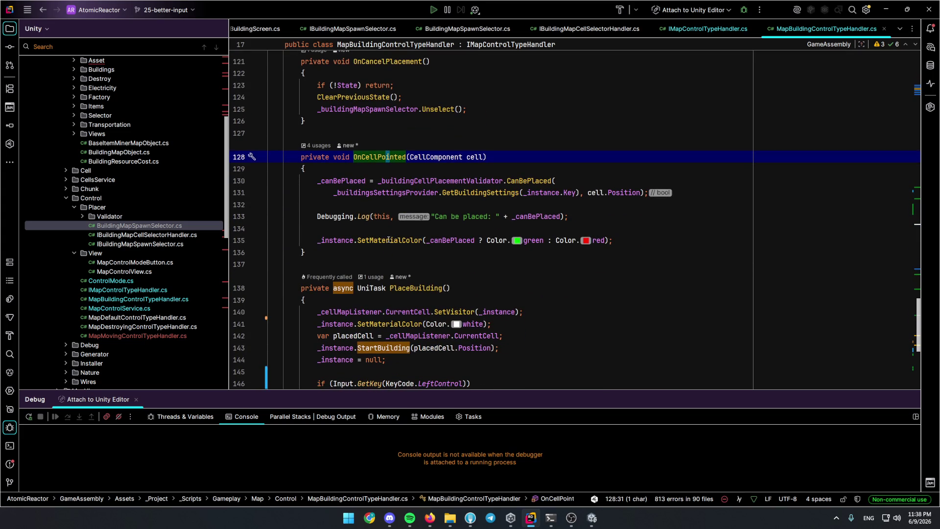
scroll(387, 241, up, 5)
scroll(396, 244, up, 2)
scroll(395, 245, up, 4)
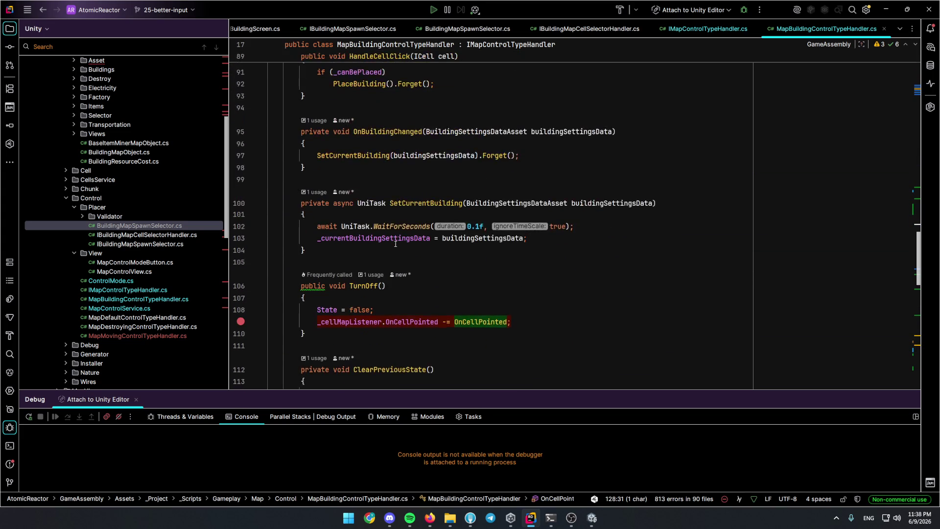
scroll(395, 244, up, 1)
scroll(395, 244, up, 1)
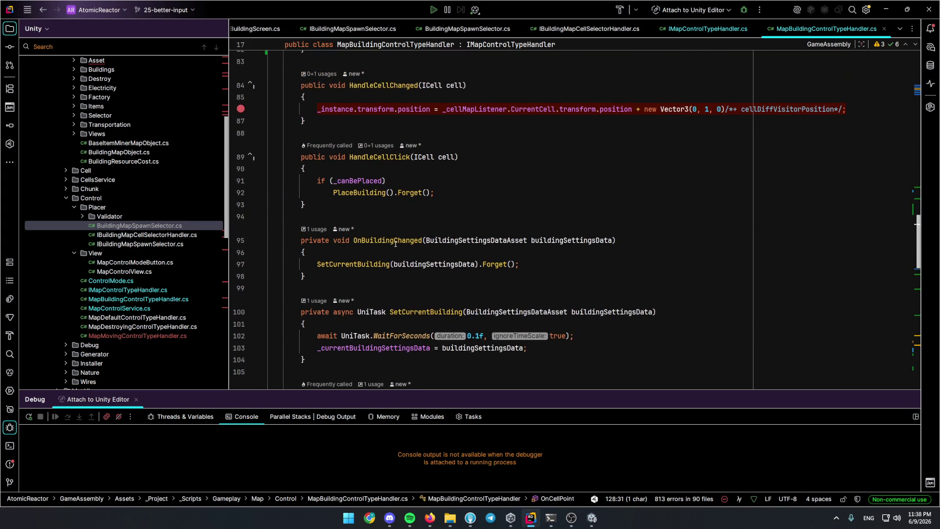
Cut the _instance.transform.position line from HandleCellChanged and move the caret into OnCellPointed.
click(399, 109)
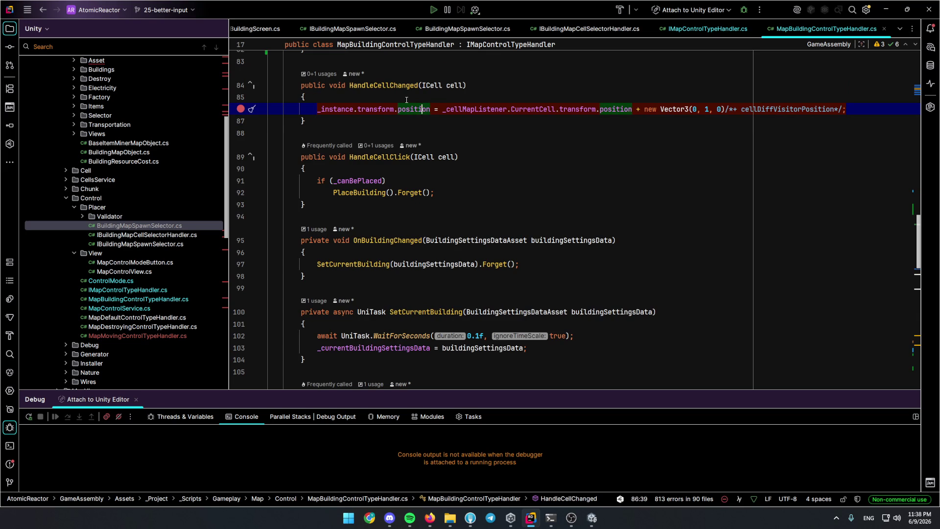
key(ctrl+x)
scroll(428, 242, down, 4)
scroll(428, 241, down, 1)
scroll(428, 242, down, 5)
scroll(441, 246, down, 1)
scroll(505, 265, down, 3)
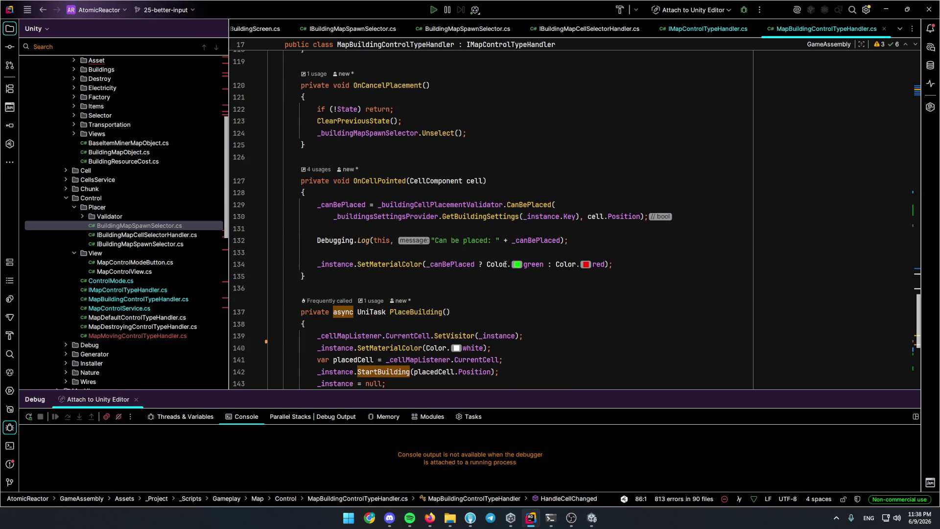
click(685, 224)
Paste the position-update statement into OnCellPointed and select it.
key(Return)
key(ctrl+v)
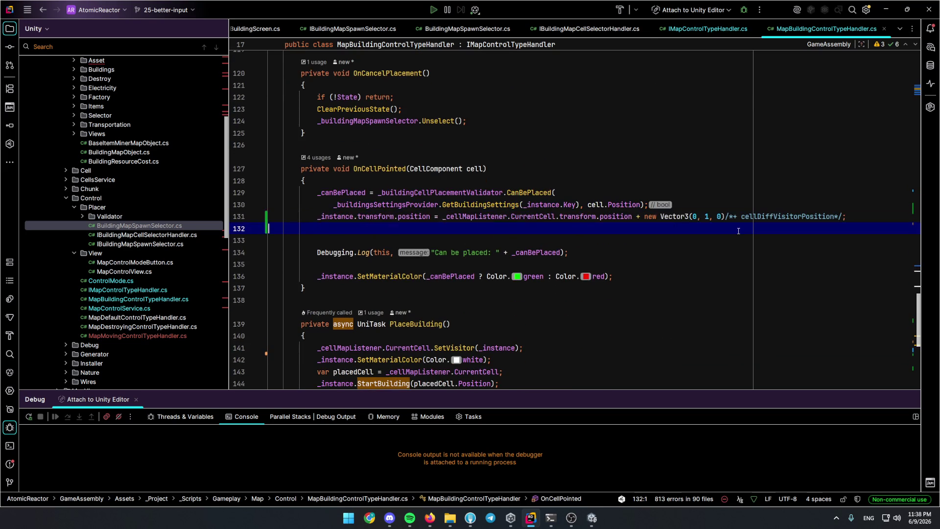
key(ctrl+w)
scroll(572, 284, down, 1)
Extract the selected line into a new UpdateBuildingPosition method via Refactor This.
key(alt+shift+t)
key(Escape)
key(ctrl+shift+r)
key(Return)
key(Return)
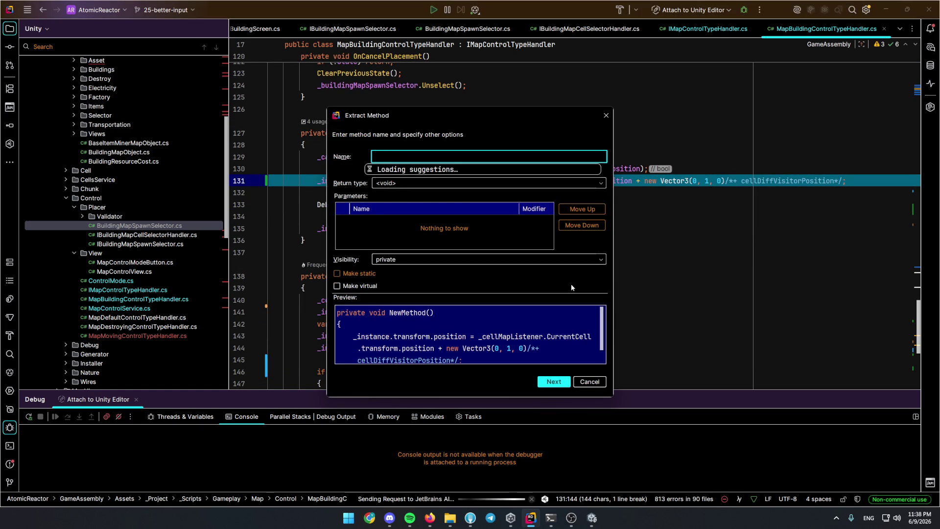
text(UpdateBuildingPosition)
key(Return)
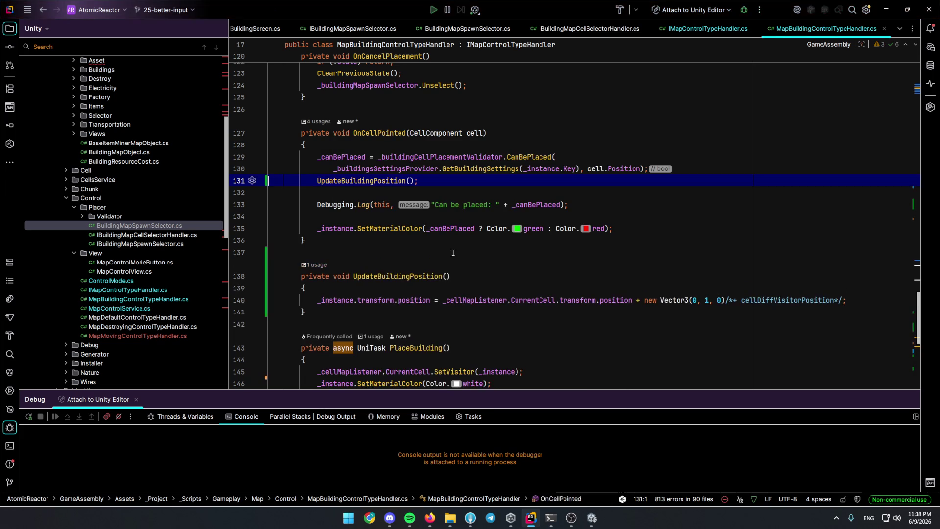
scroll(412, 276, down, 5)
scroll(412, 276, down, 3)
scroll(413, 276, down, 2)
Call UpdateBuildingPosition() after CreateNewBuilding() in PlaceBuilding, then jump to OnCellPointed's declaration.
click(378, 181)
key(Return)
key(ctrl+v)
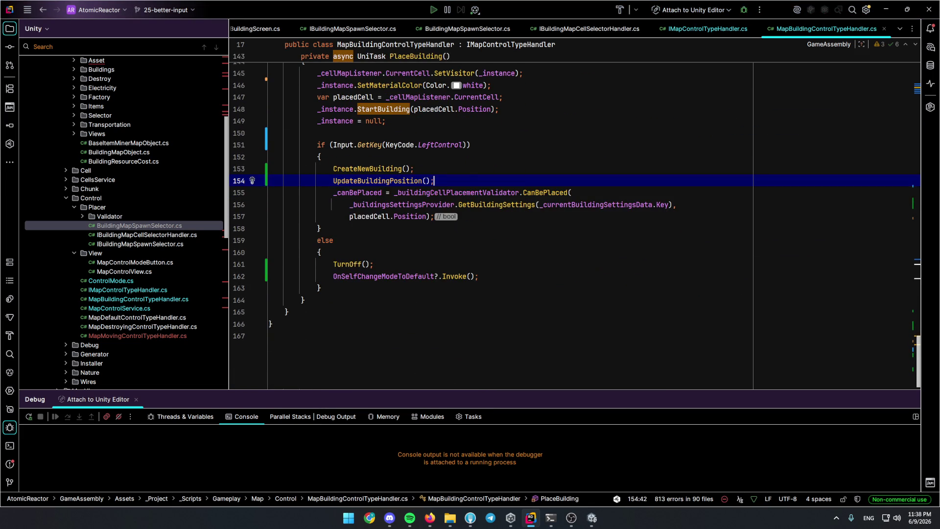
scroll(450, 221, up, 5)
scroll(450, 221, up, 3)
scroll(451, 220, up, 3)
scroll(450, 220, up, 1)
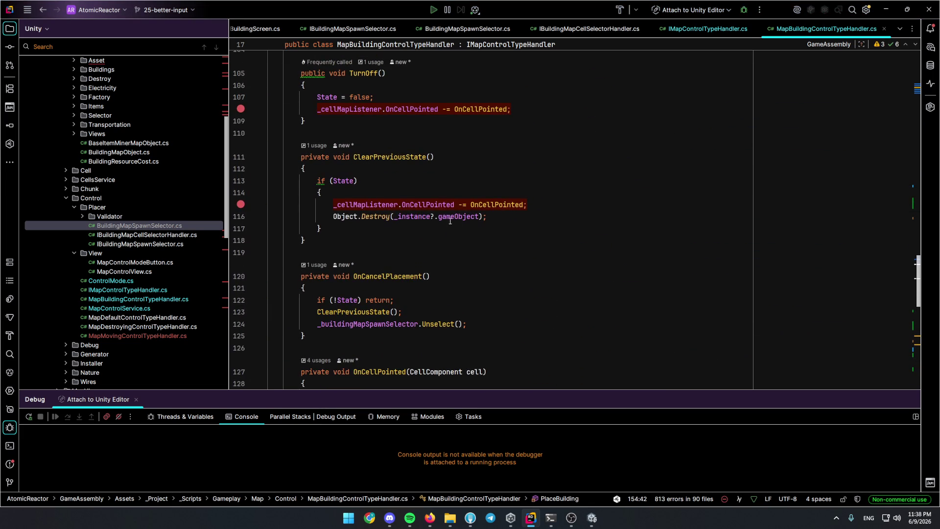
scroll(425, 190, up, 3)
scroll(425, 191, up, 1)
scroll(424, 164, up, 4)
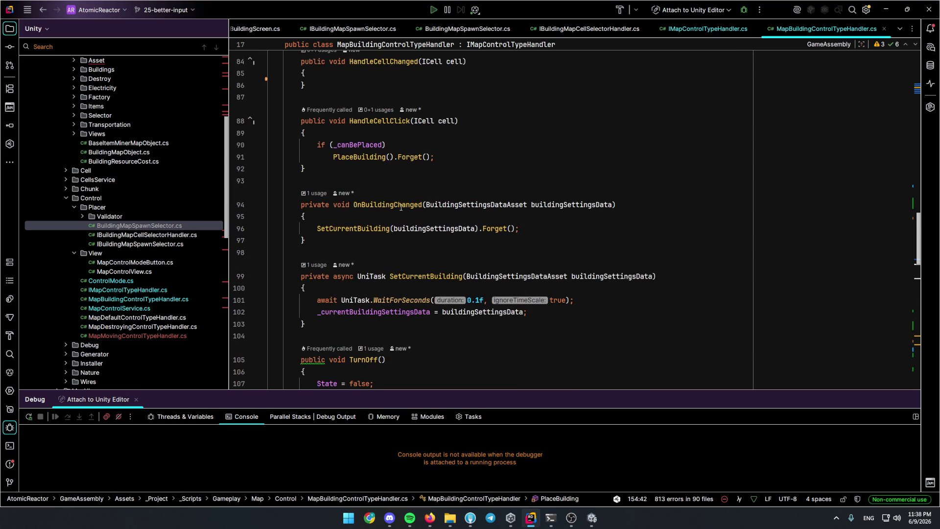
scroll(400, 187, up, 2)
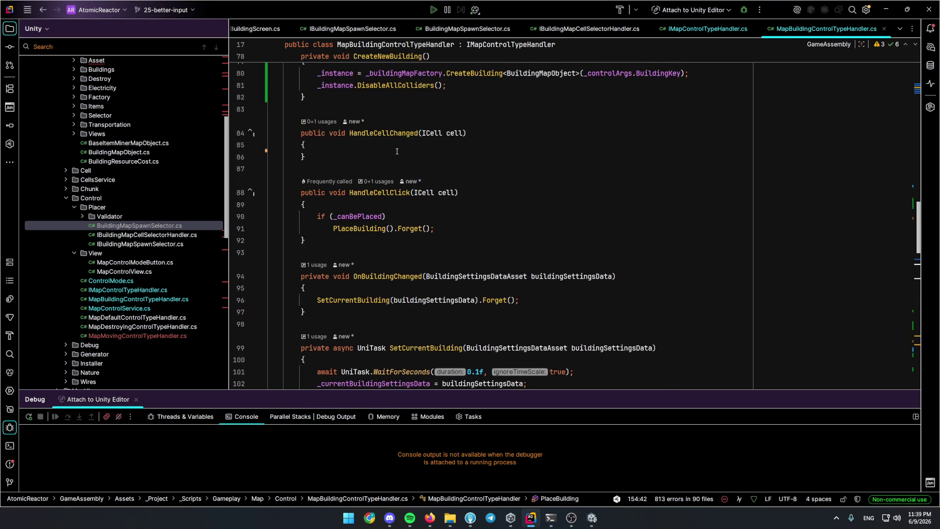
key(Return)
drag(305, 252, 297, 133)
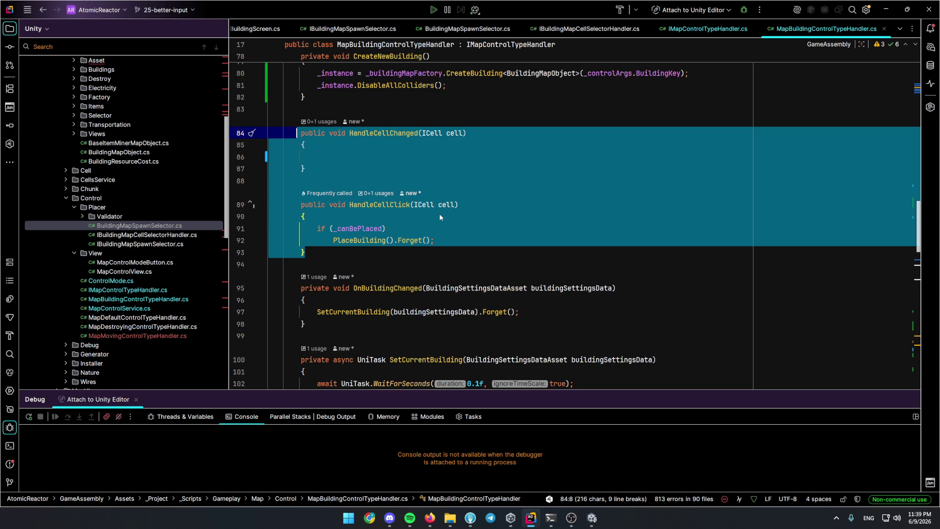
scroll(439, 213, down, 4)
scroll(439, 213, down, 2)
scroll(439, 213, down, 4)
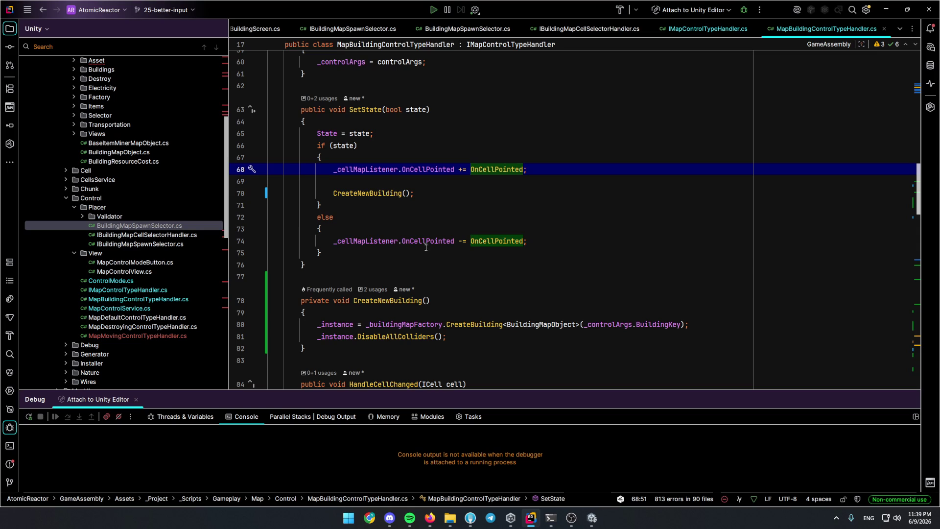
ctrl+click(492, 170)
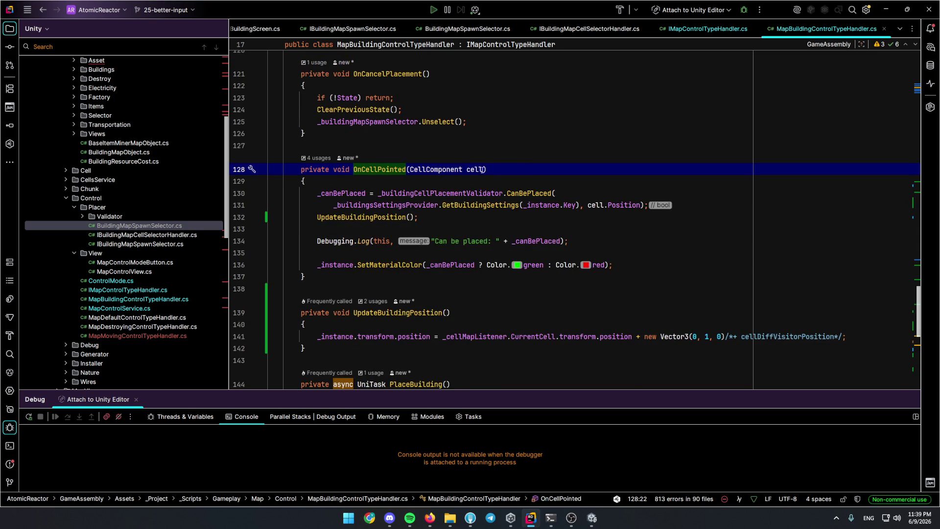
Move OnCellPointed's body into the empty HandleCellChanged method.
drag(318, 194, 654, 268)
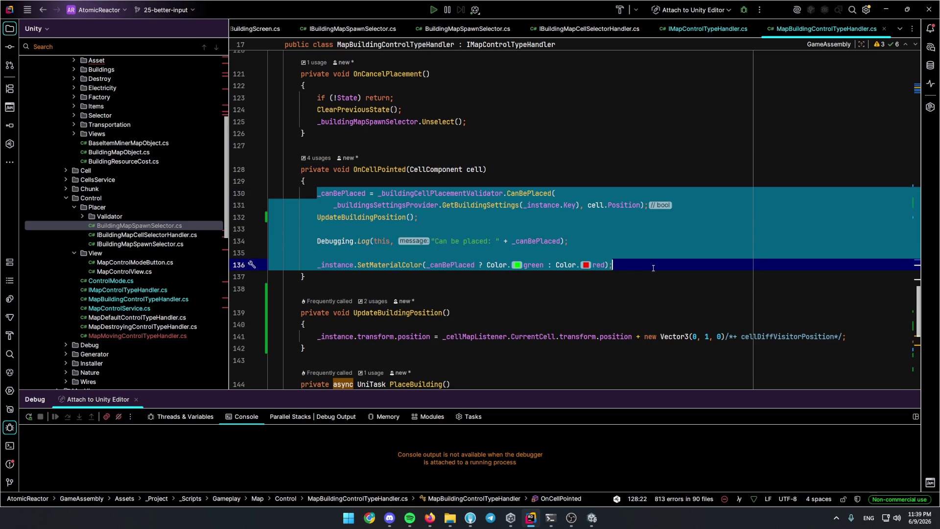
key(BackSpace)
scroll(512, 216, down, 5)
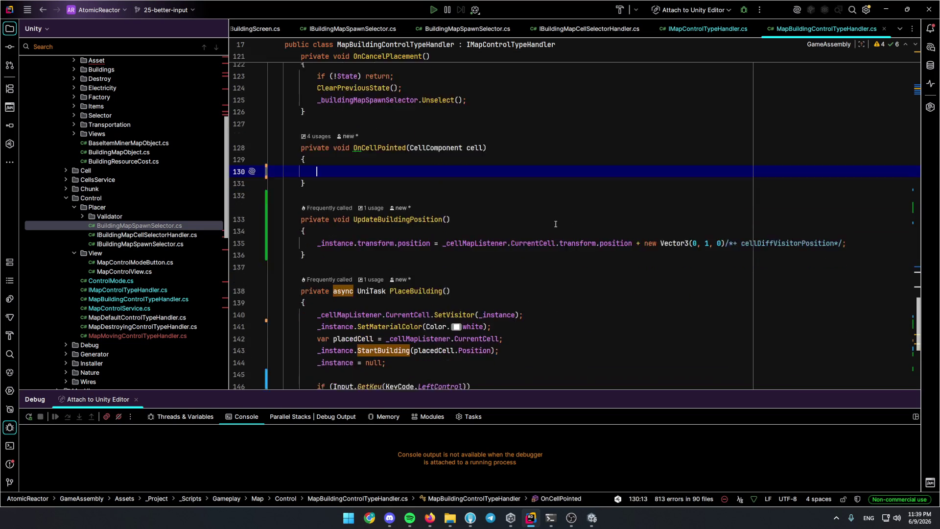
scroll(513, 217, up, 4)
scroll(485, 223, up, 4)
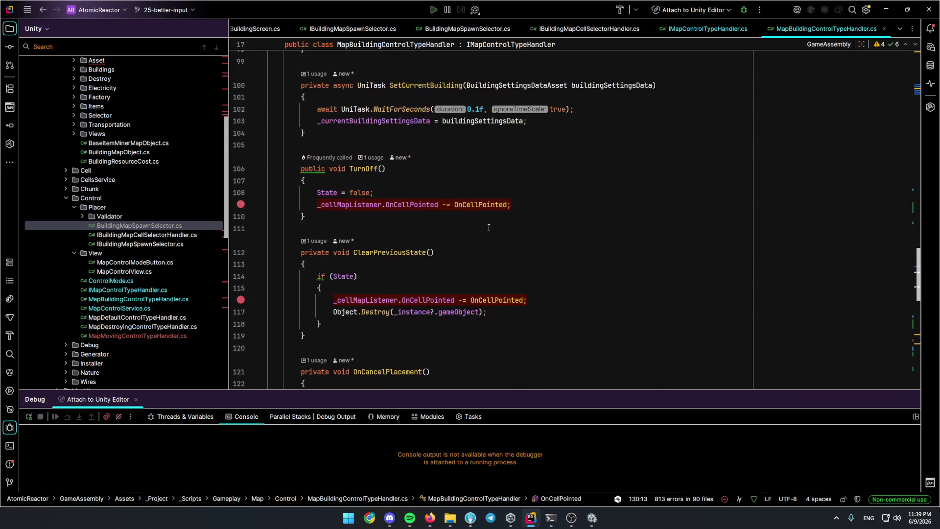
scroll(421, 235, up, 6)
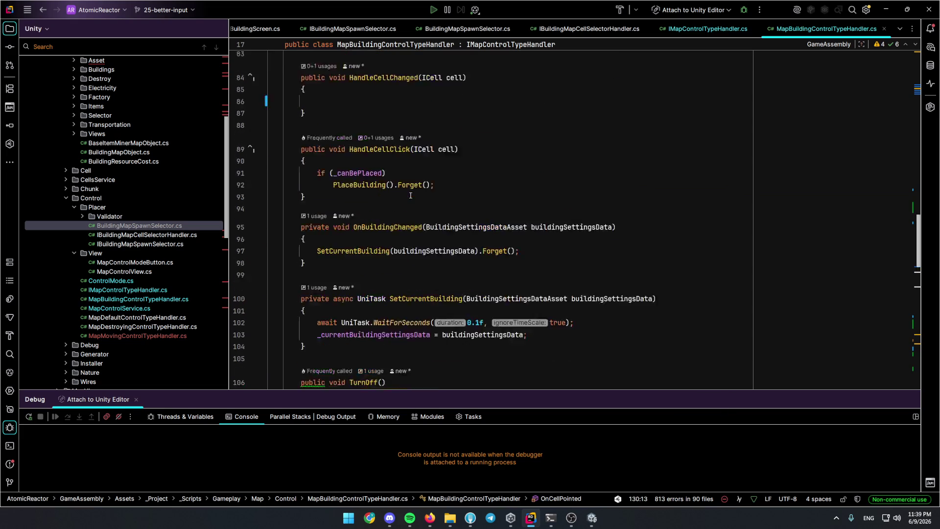
click(420, 204)
key(ctrl+v)
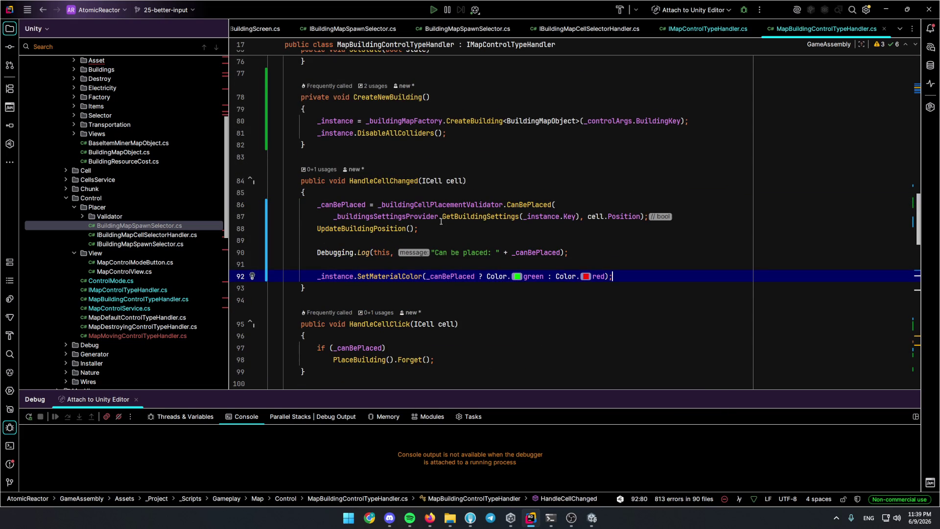
scroll(433, 218, down, 6)
scroll(412, 209, down, 1)
scroll(380, 197, down, 3)
scroll(381, 196, down, 1)
scroll(382, 198, up, 3)
scroll(382, 197, up, 7)
scroll(383, 198, up, 8)
scroll(383, 198, up, 7)
Delete the now-empty OnCellPointed method.
click(388, 231)
scroll(387, 231, up, 3)
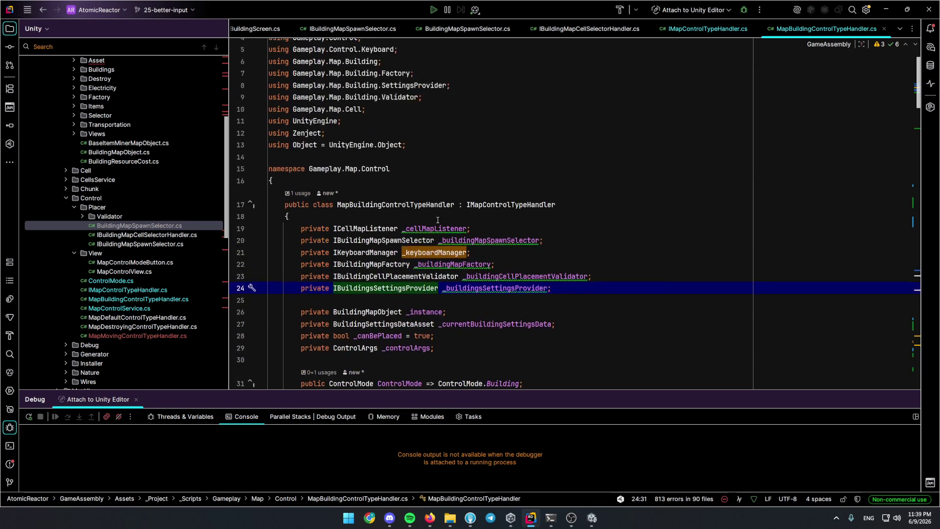
scroll(412, 220, down, 7)
scroll(469, 214, down, 4)
scroll(502, 216, down, 1)
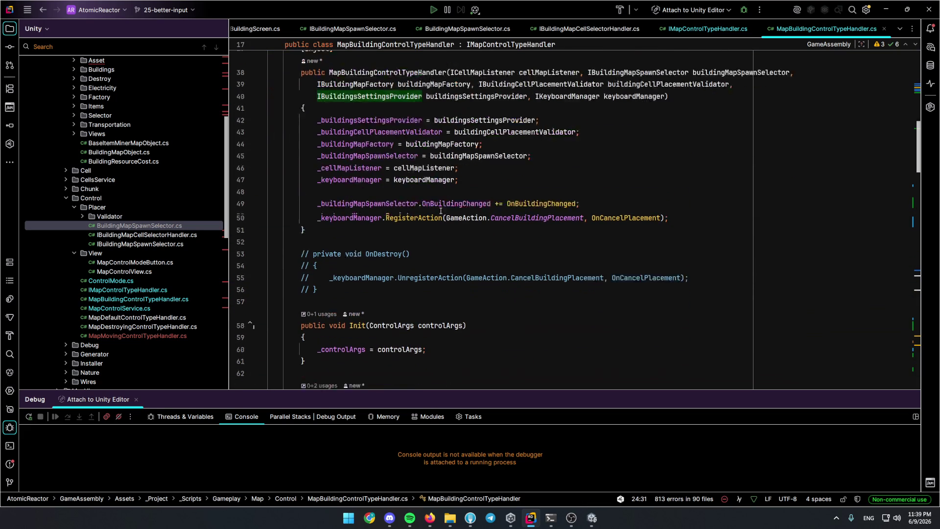
scroll(470, 213, down, 5)
ctrl+click(492, 251)
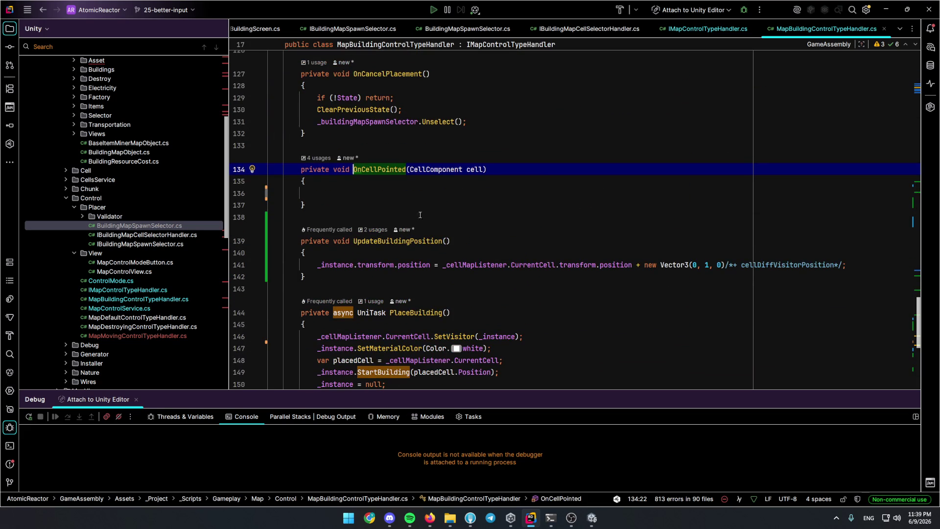
key(ctrl+w)
key(ctrl+w)
key(ctrl+w)
key(BackSpace)
key(BackSpace)
key(BackSpace)
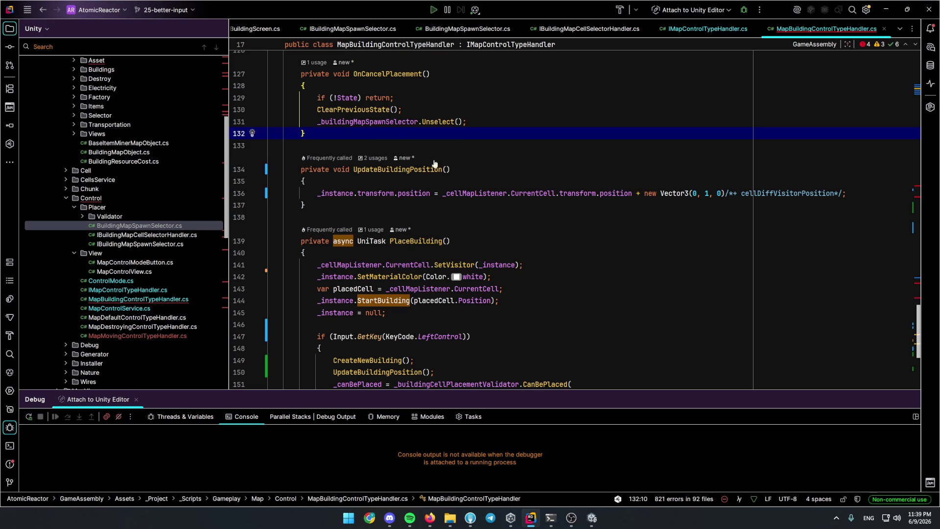
scroll(403, 149, down, 5)
scroll(408, 159, up, 3)
scroll(413, 168, up, 1)
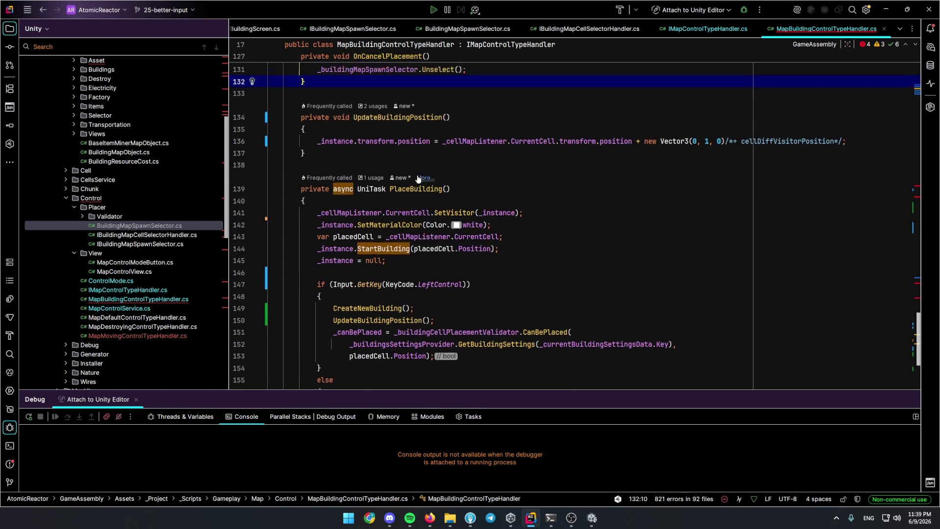
scroll(419, 177, up, 4)
scroll(419, 176, up, 2)
Remove the OnCellPointed unsubscriptions in ClearPreviousState and TurnOff.
click(528, 202)
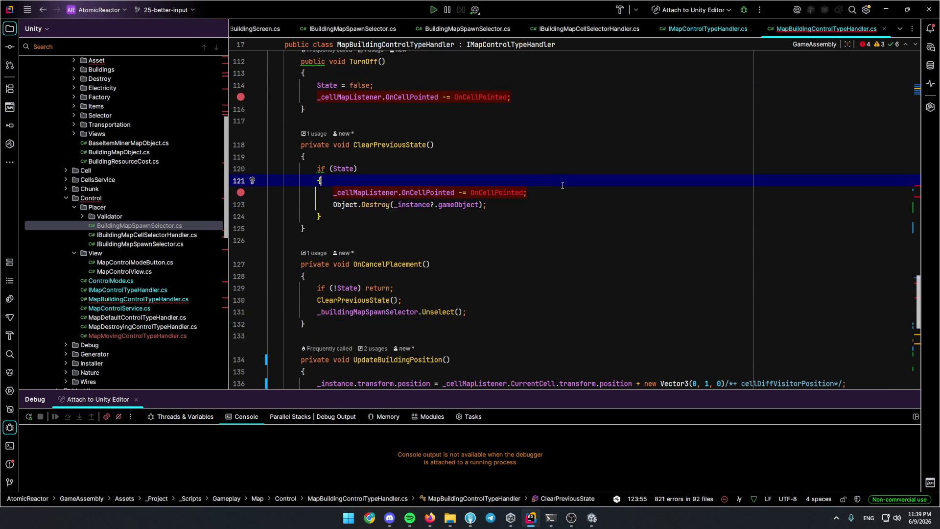
scroll(562, 185, down, 1)
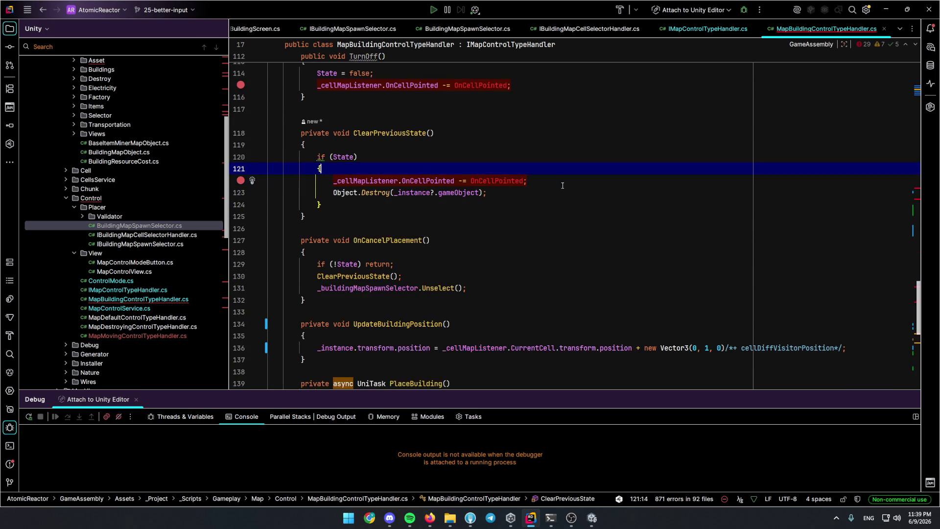
key(Down)
key(ctrl+y)
key(Up)
key(Up)
key(Up)
key(Up)
key(Up)
key(Up)
key(ctrl+y)
scroll(506, 178, up, 4)
scroll(506, 179, up, 5)
scroll(485, 191, up, 3)
Delete the else branch and OnCellPointed subscription in SetState, then switch to Unity to recompile.
click(476, 203)
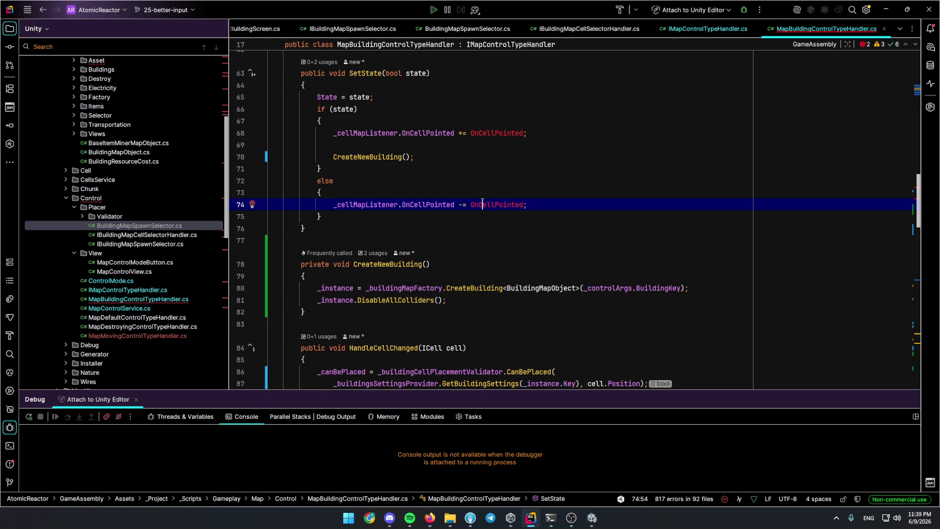
key(shift)
key(shift)
key(Escape)
key(Up)
key(Up)
key(ctrl+y)
key(ctrl+y)
key(ctrl+y)
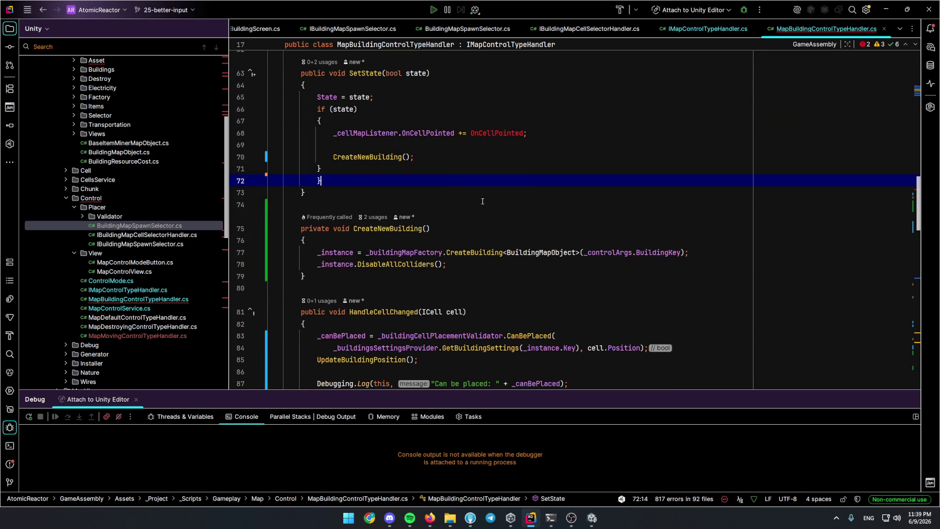
key(ctrl+y)
key(Up)
key(Up)
key(Up)
key(Up)
key(ctrl+y)
key(ctrl+y)
key(Up)
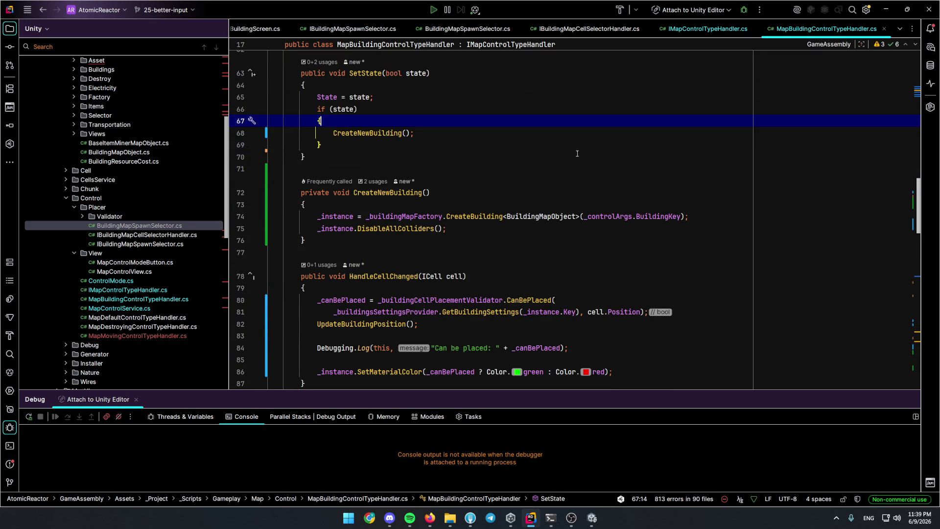
click(592, 518)
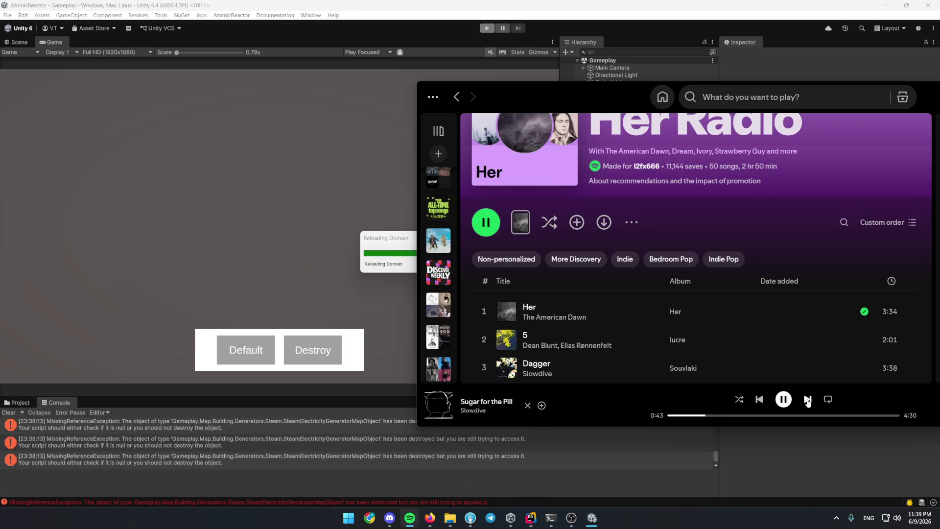
Skip ahead through seven Her Radio tracks in Spotify.
click(808, 399)
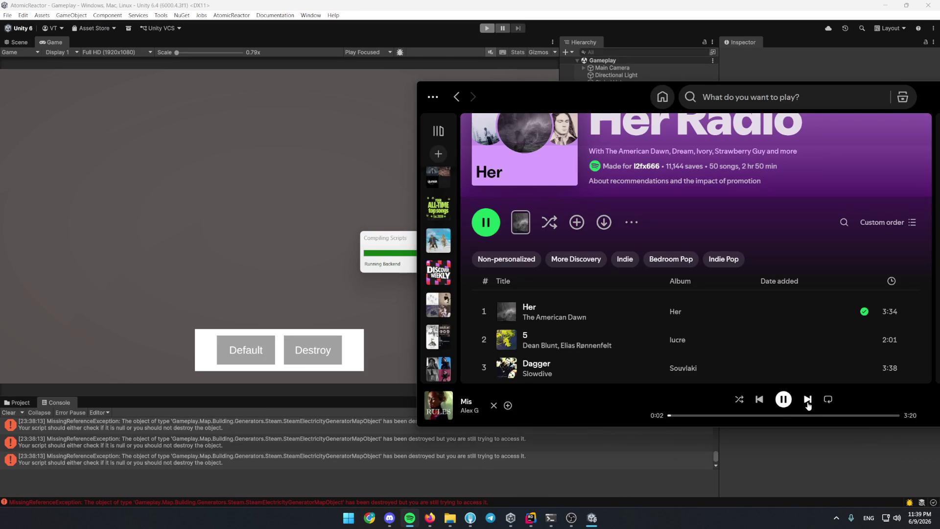
click(807, 400)
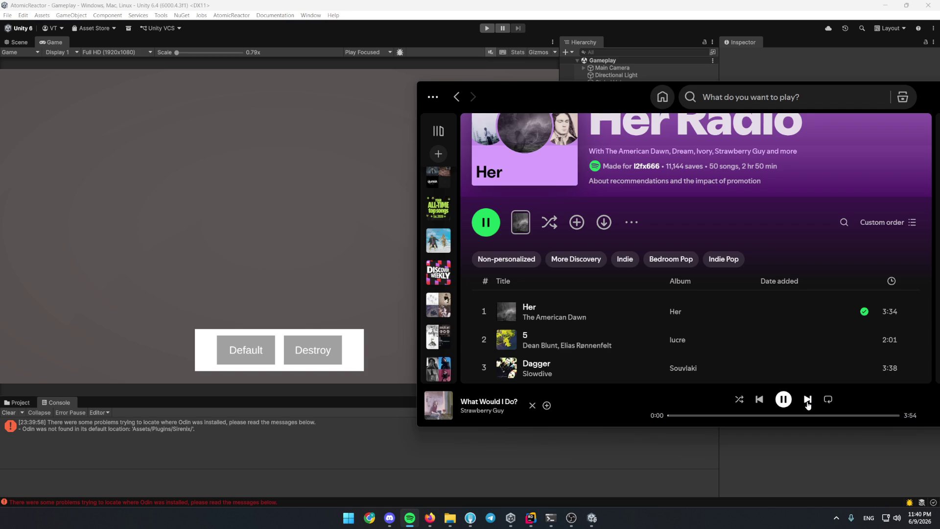
click(807, 400)
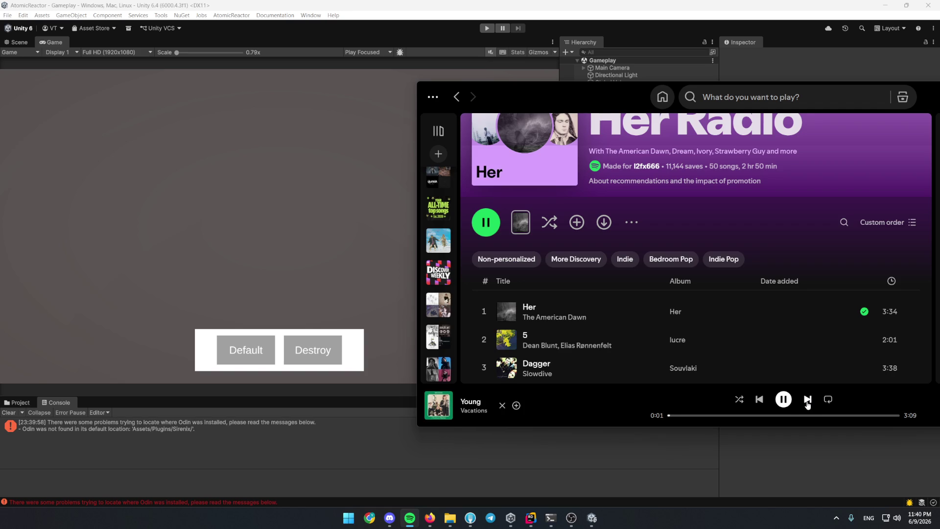
click(808, 400)
click(807, 400)
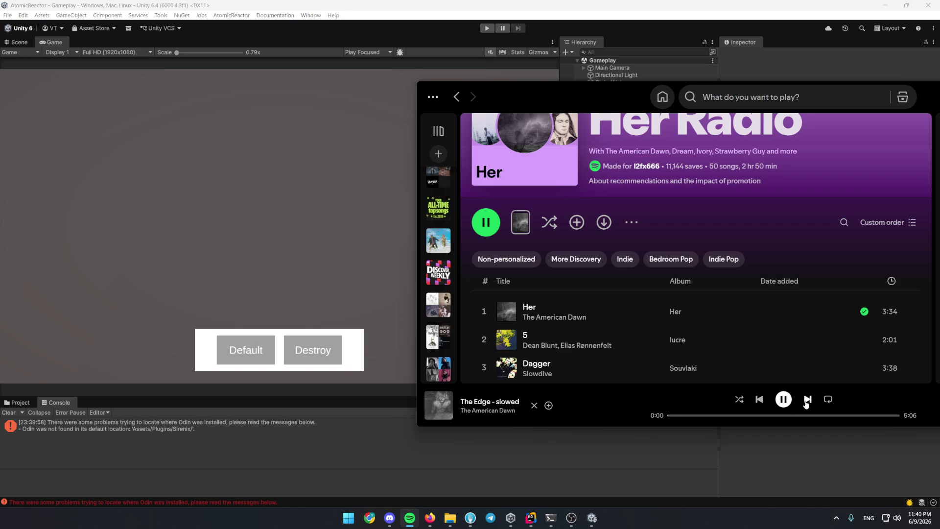
click(808, 401)
click(807, 400)
Start play mode in Unity with Ctrl+P and return to Spotify.
click(592, 518)
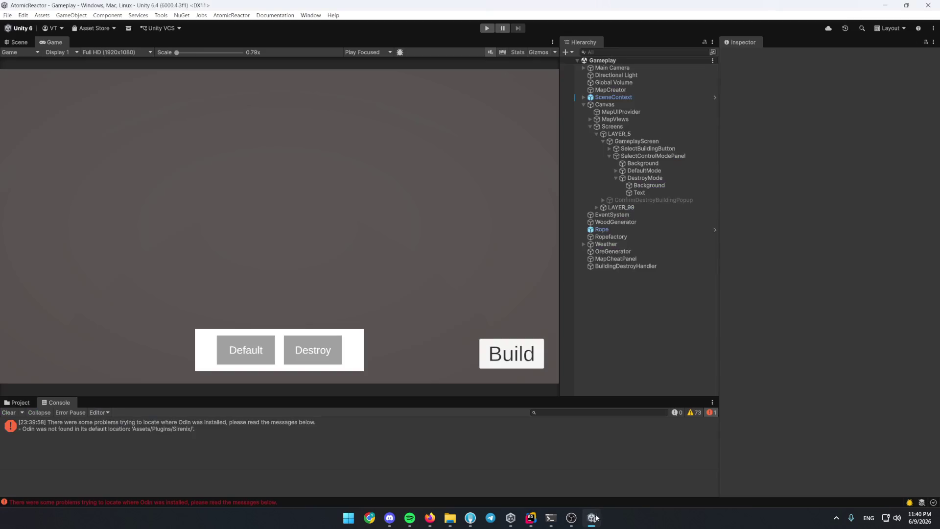
key(ctrl+p)
key(alt+Tab)
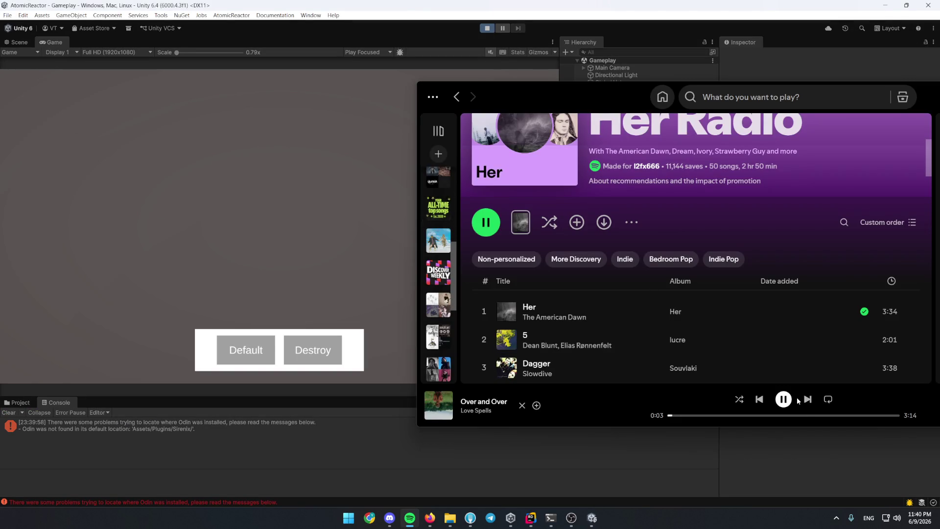
Skip three more tracks, hide the song 'zzz' from the playlist, and return to the running game.
click(807, 401)
click(807, 400)
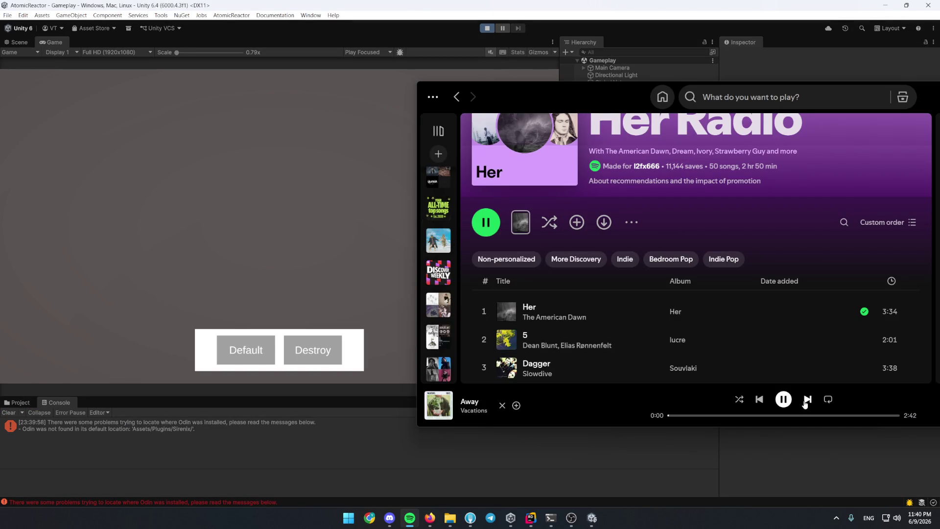
click(807, 400)
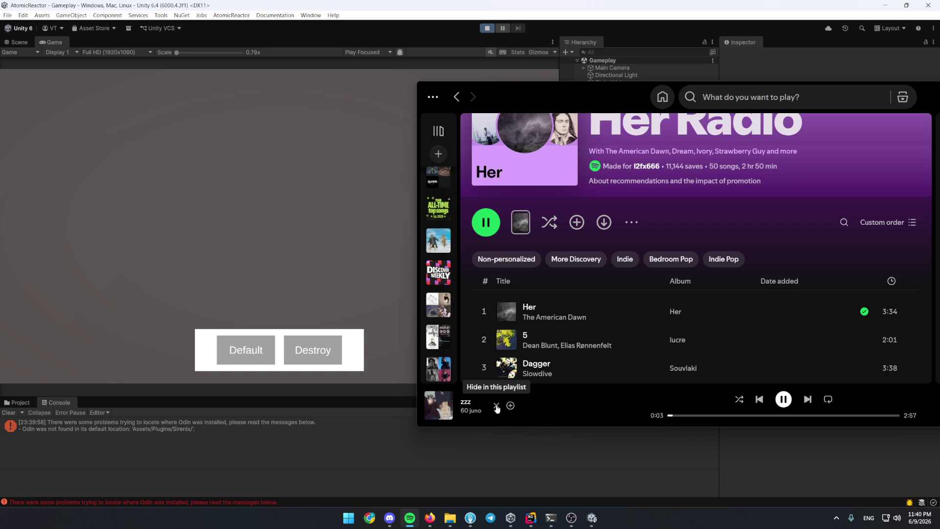
click(808, 400)
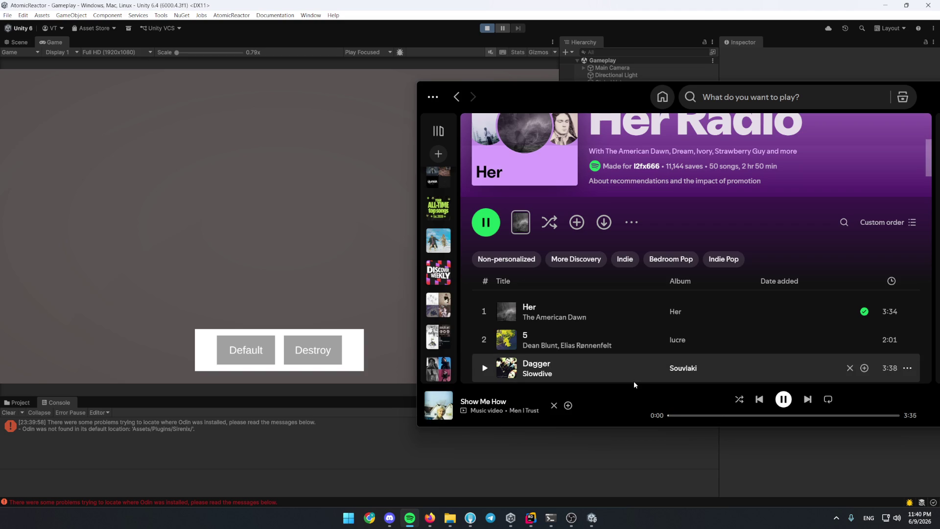
click(328, 236)
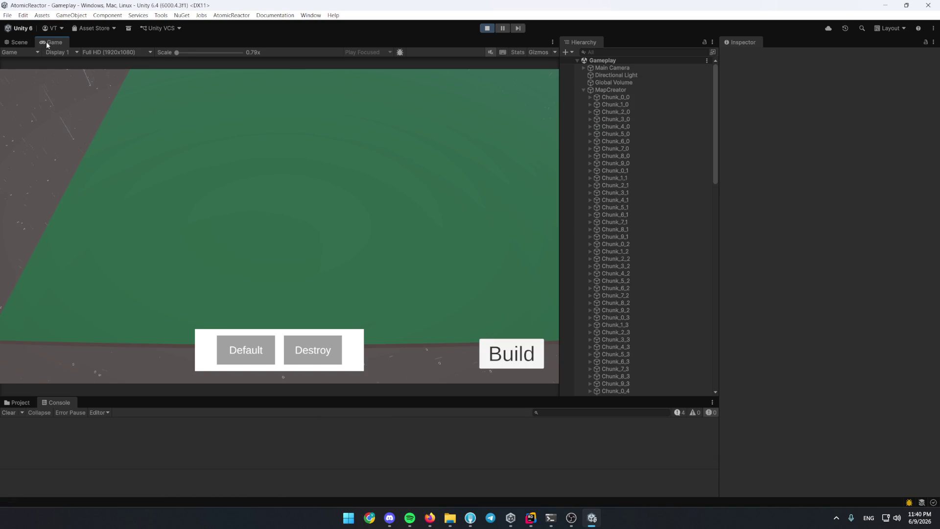
Maximize the Game view and choose Heat Generator from the Build menu.
double_click(48, 41)
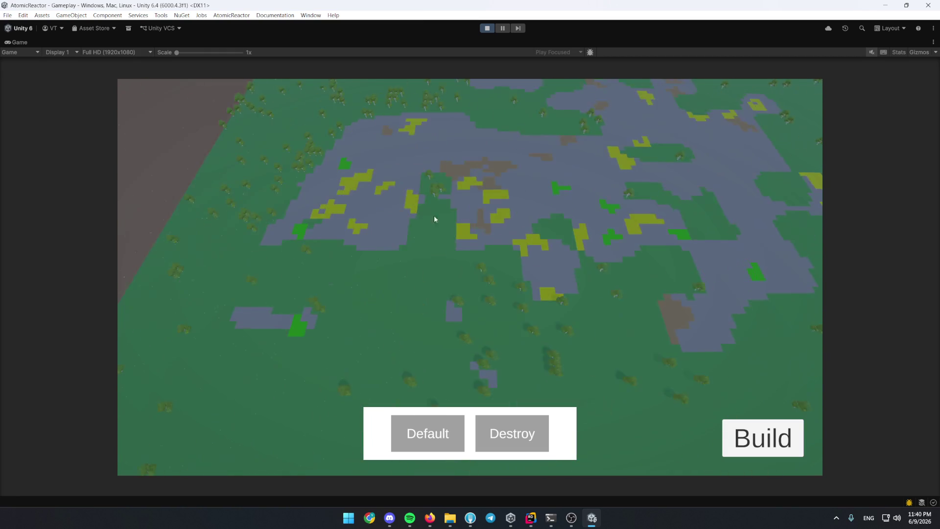
scroll(435, 219, up, 3)
scroll(489, 252, up, 3)
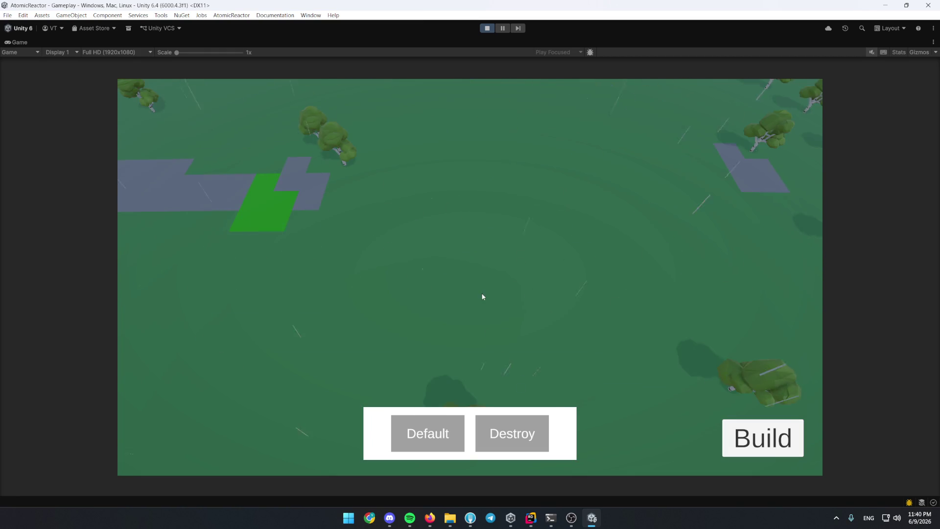
scroll(478, 353, down, 3)
scroll(478, 353, down, 5)
key(b)
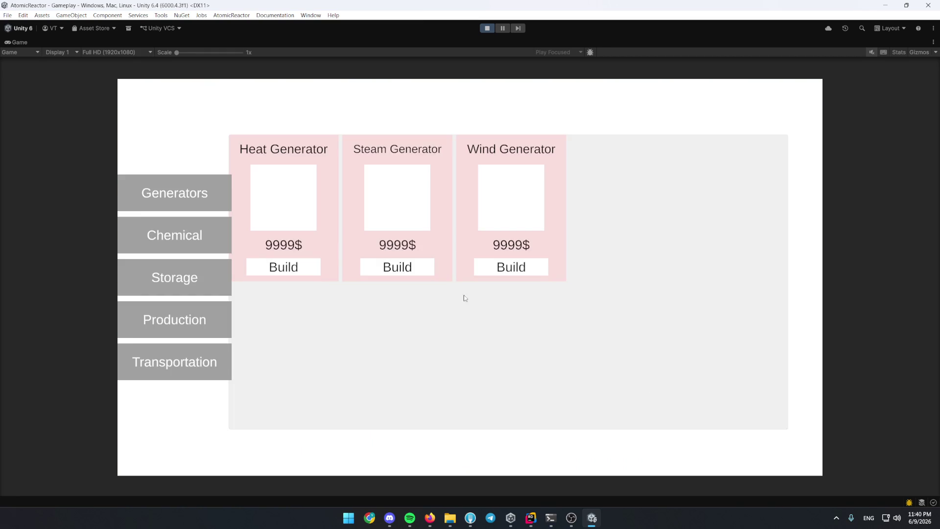
click(284, 266)
Place nine Heat Generators in a grid cluster on the grass.
click(440, 265)
click(500, 261)
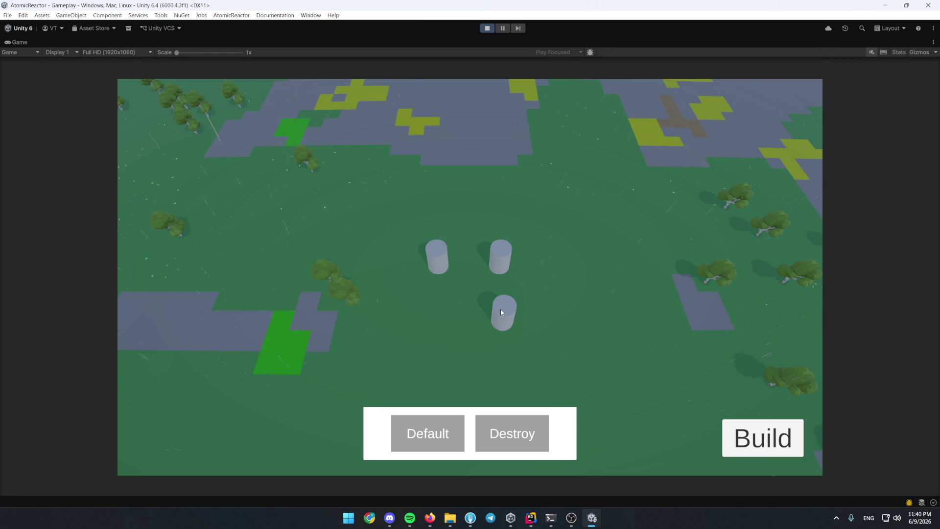
click(502, 312)
click(430, 315)
click(430, 358)
click(505, 355)
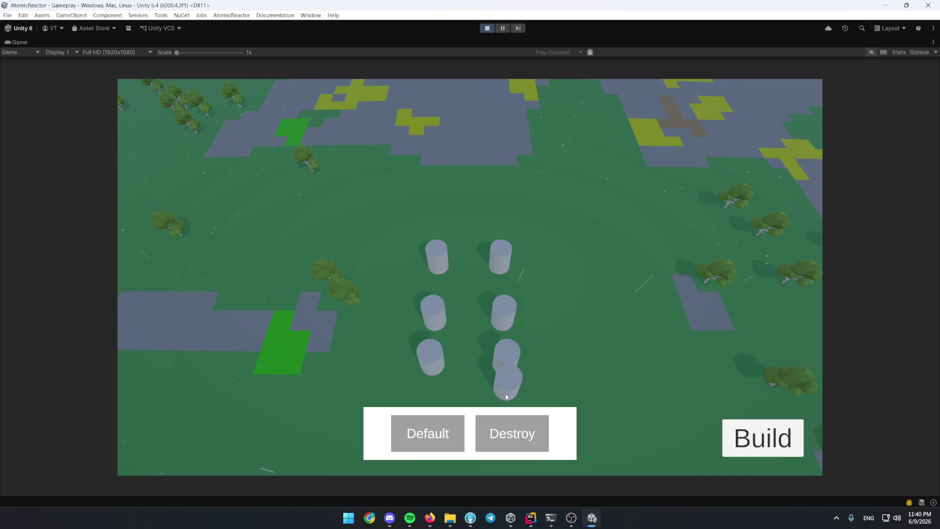
click(505, 396)
click(444, 388)
click(455, 399)
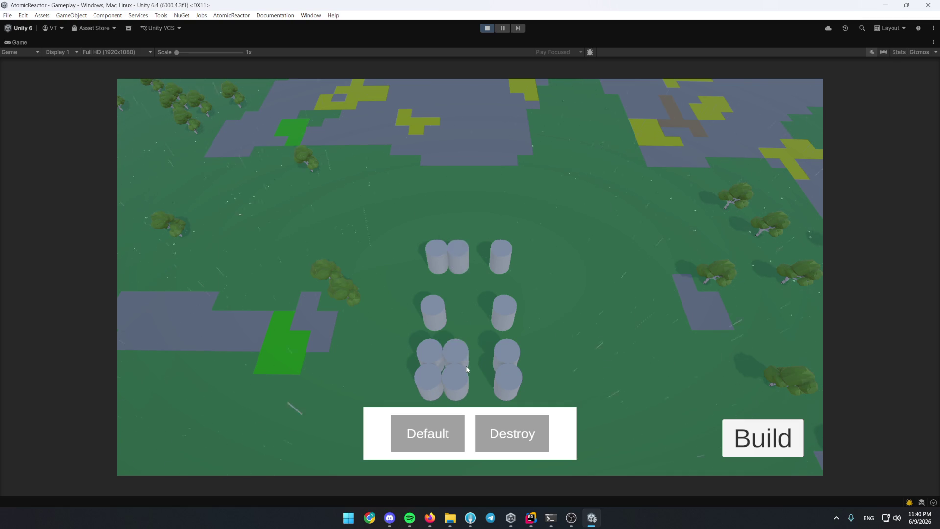
Check a Heat Generator's info panel, then place one more generator below the group.
click(469, 372)
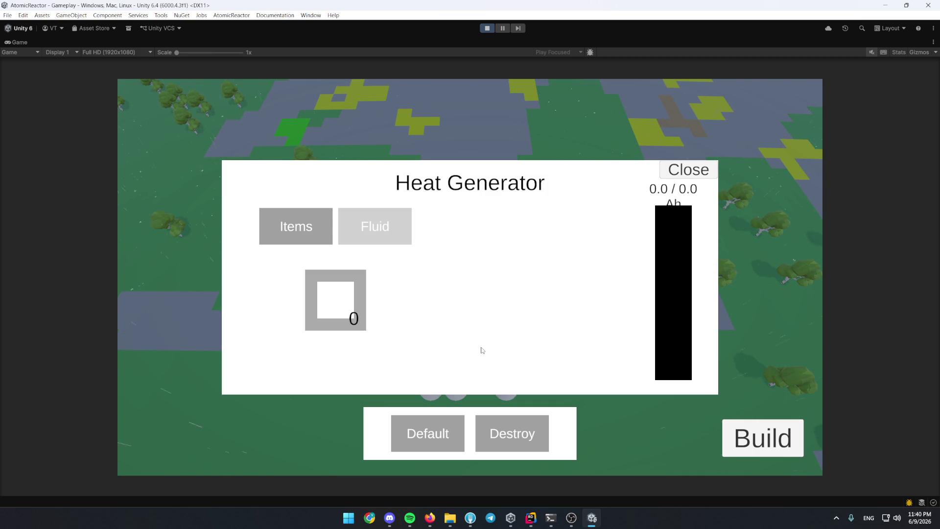
click(687, 170)
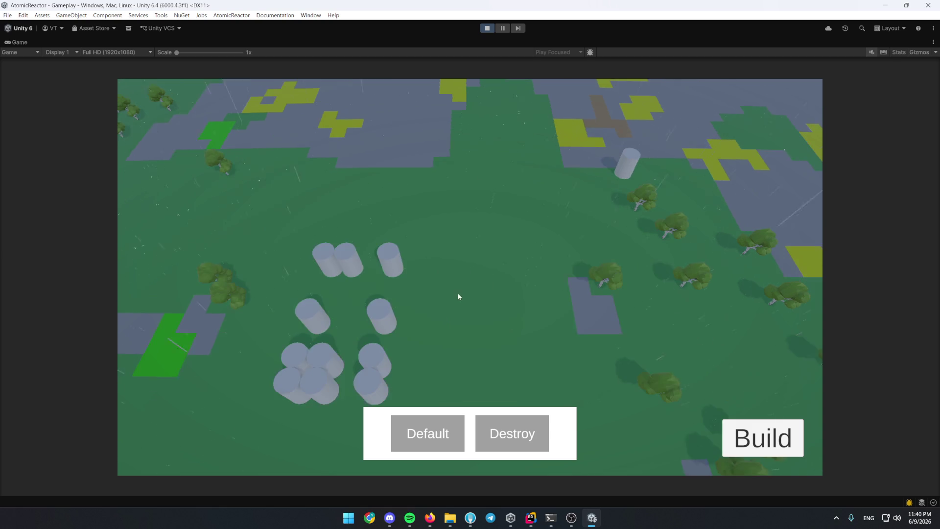
click(761, 440)
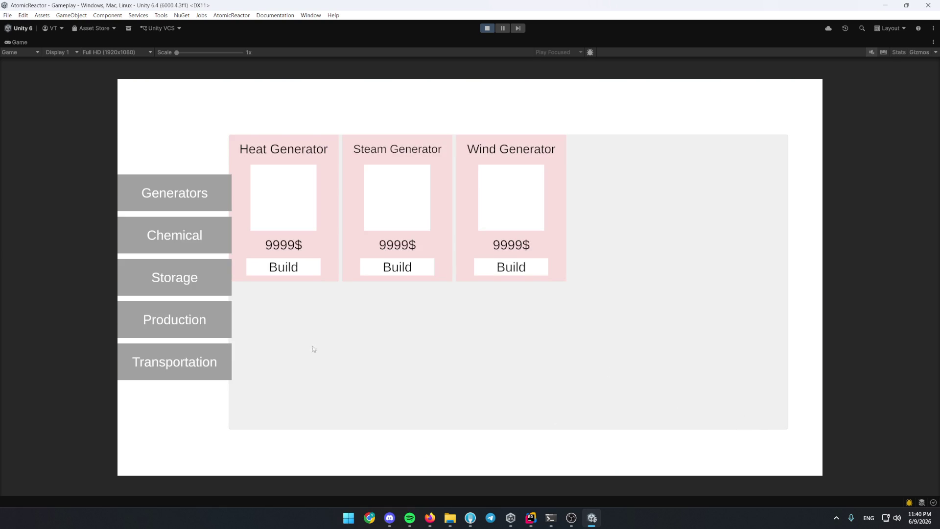
click(208, 279)
click(294, 268)
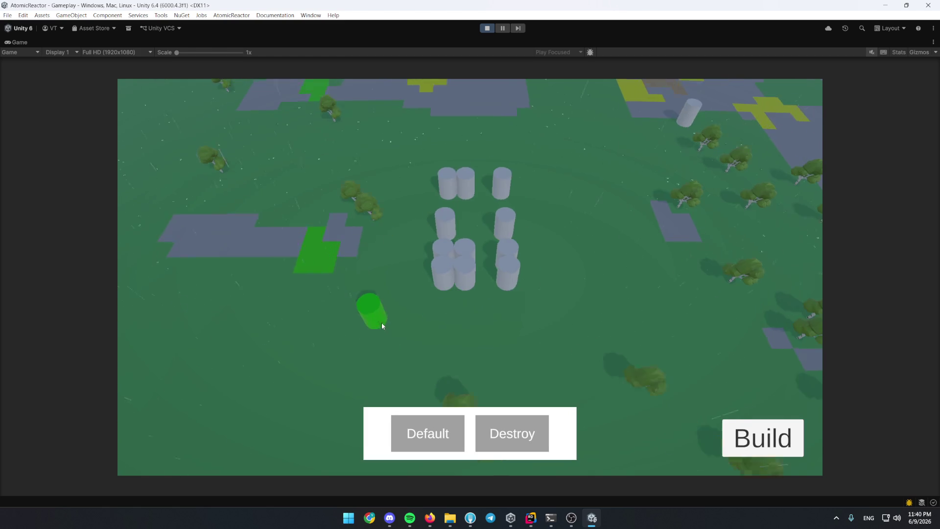
click(442, 341)
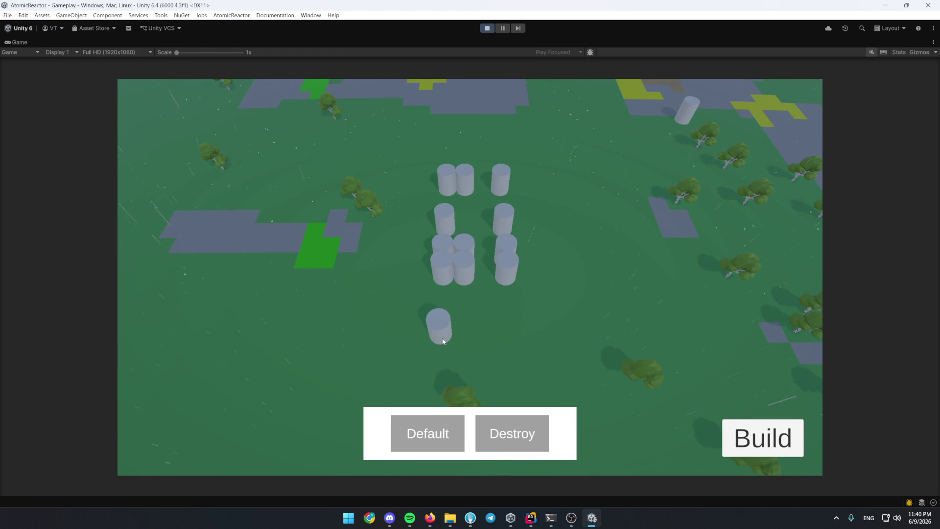
Inspect the buildings' info panels, stop the game, and bring up the Fork git client.
click(696, 177)
click(453, 294)
click(665, 169)
click(487, 28)
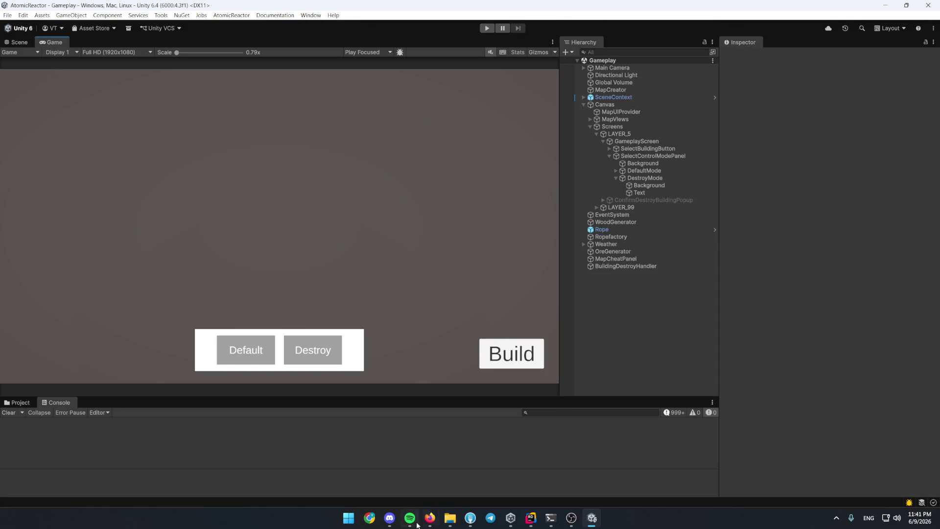
click(478, 513)
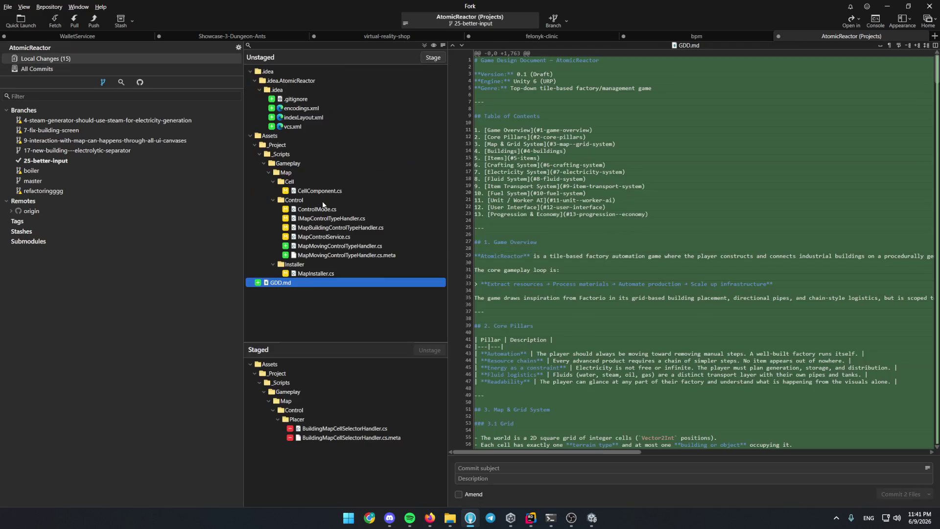
Stage the Assets changes, commit them as "multi placement fix", push, and return to Unity.
double_click(328, 174)
click(597, 457)
text(M)
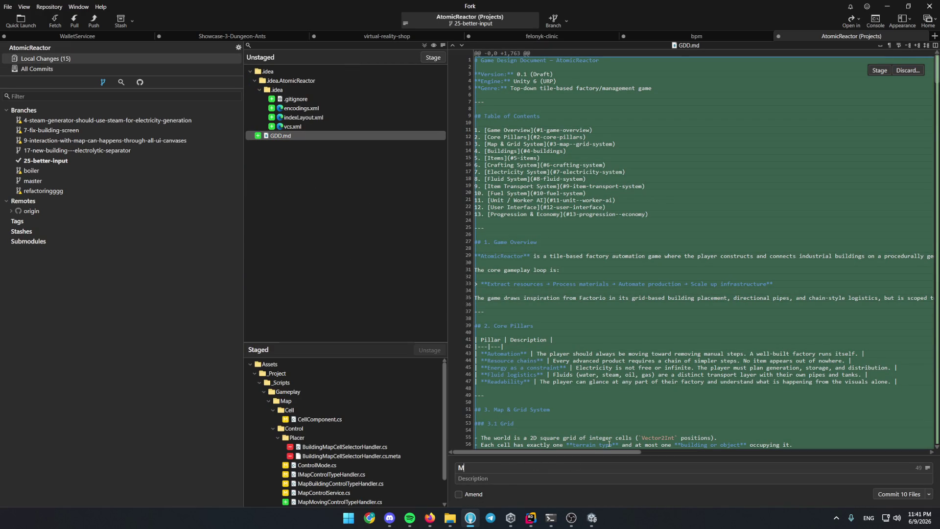
text(ultiPlacing)
key(ctrl+BackSpace)
text(multi pl)
text(acement fix)
key(ctrl+Return)
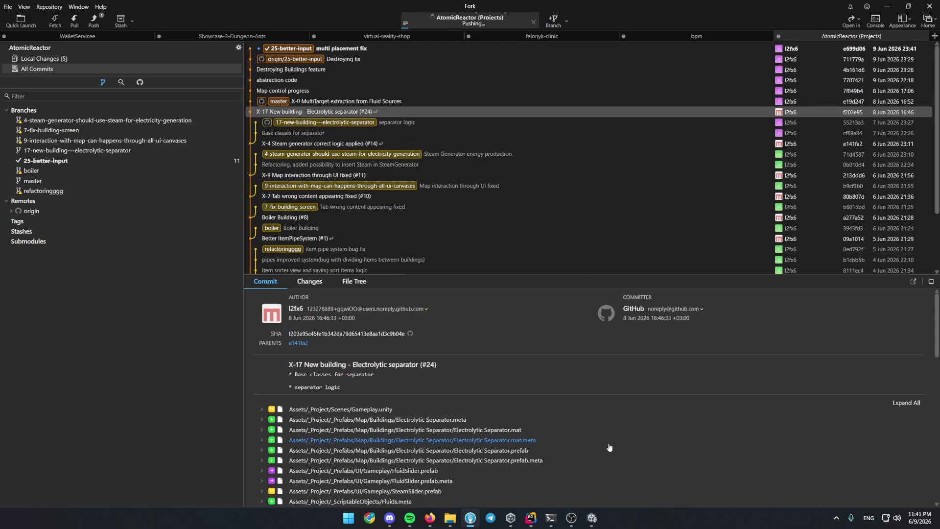
click(592, 517)
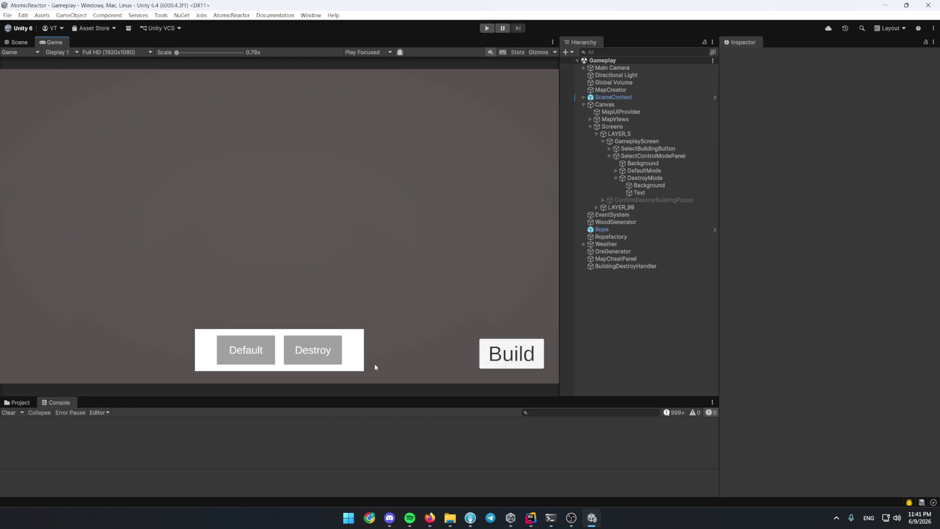
Review the multi-building task line of the Better Input #25 issue on GitHub.
click(427, 520)
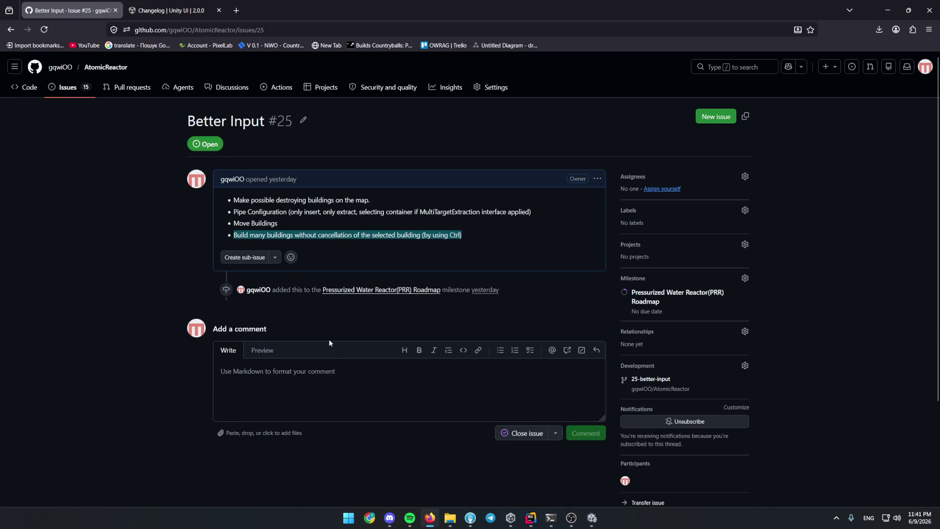
click(288, 236)
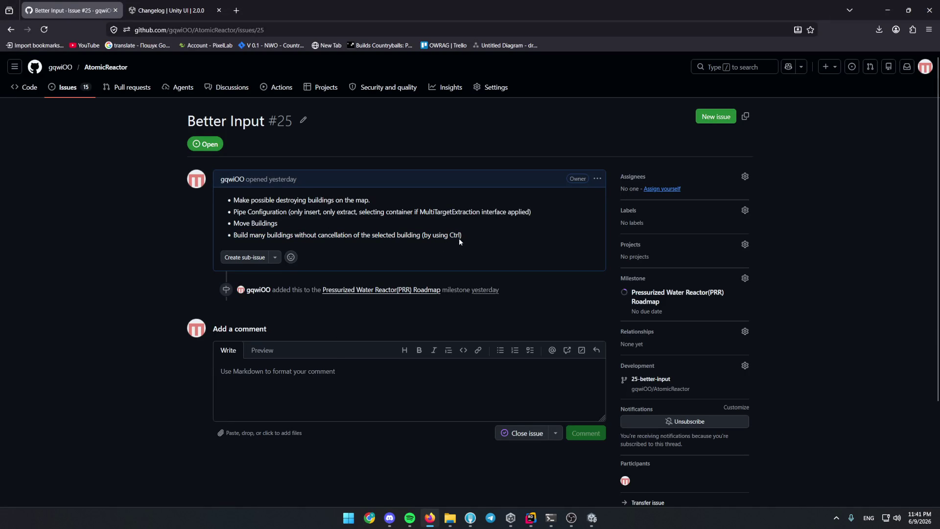
drag(464, 235, 236, 235)
click(225, 237)
Check the terminal, then bring Fork with its remaining changes to the front.
click(550, 518)
scroll(176, 264, up, 5)
scroll(227, 282, down, 3)
click(470, 517)
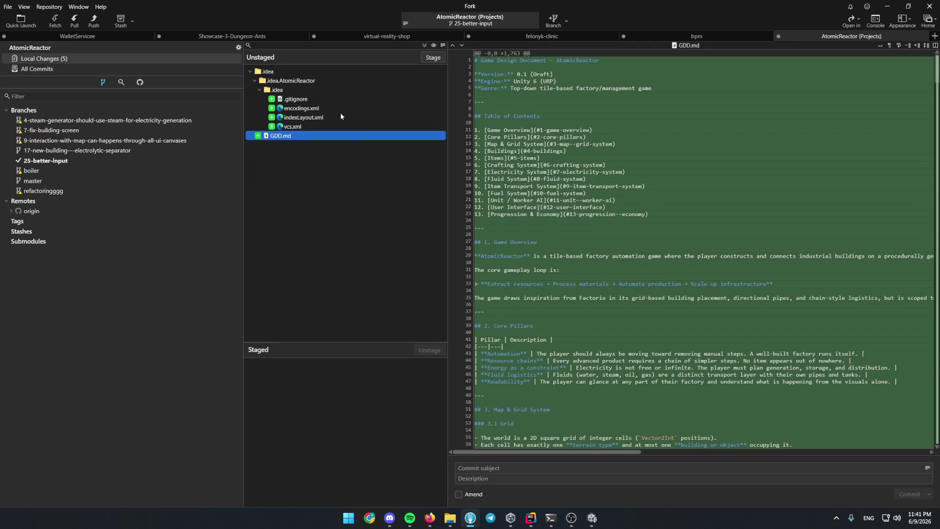
Inspect the multi placement fix commit's MapMovingControlTypeHandler.cs diff in Fork's history.
click(38, 68)
click(319, 57)
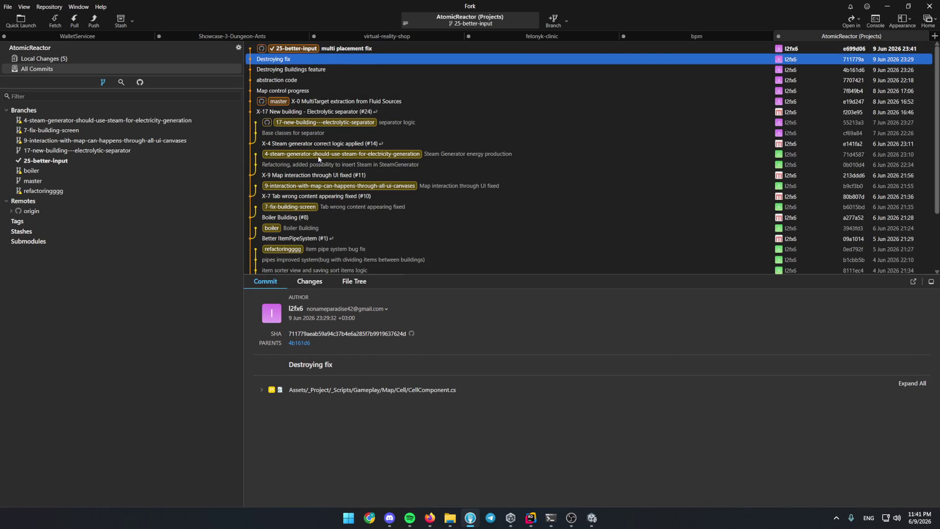
click(378, 49)
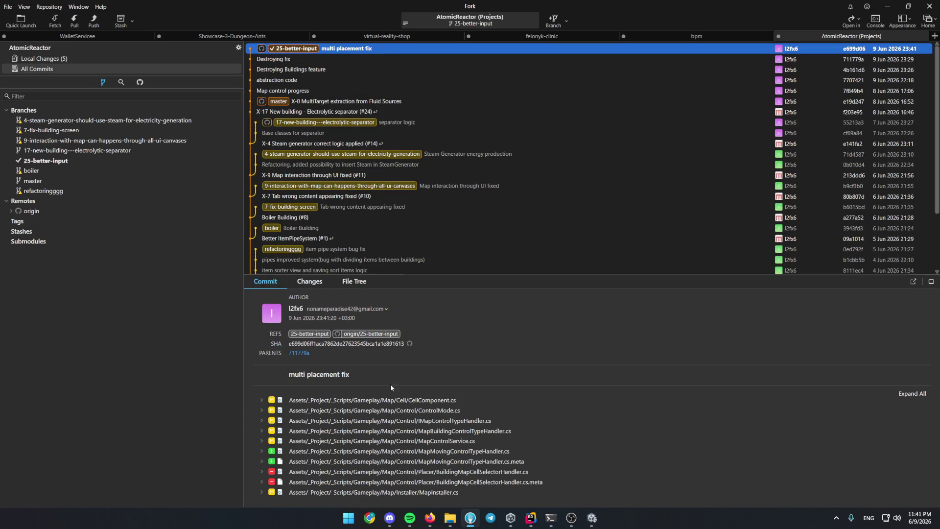
click(402, 452)
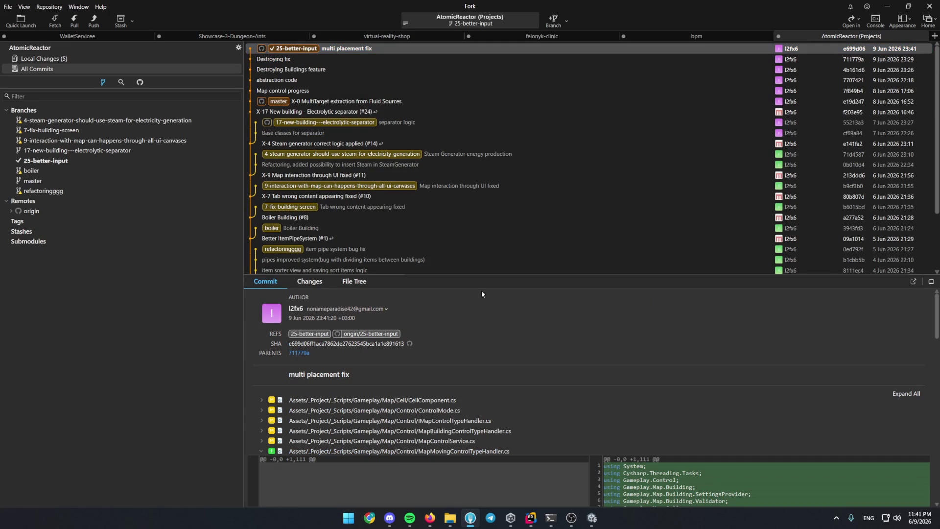
drag(559, 277, 558, 130)
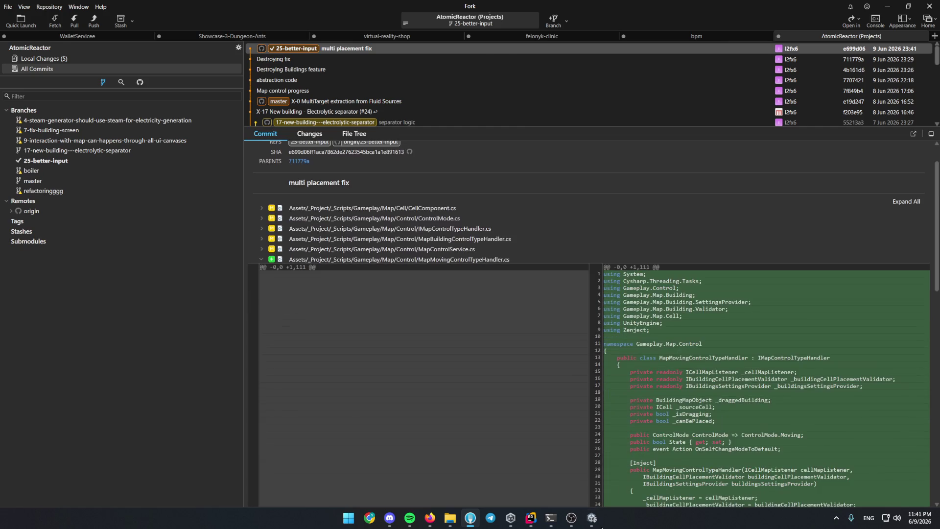
Switch back to Unity and show the 3D scene view.
key(alt+Tab)
click(26, 45)
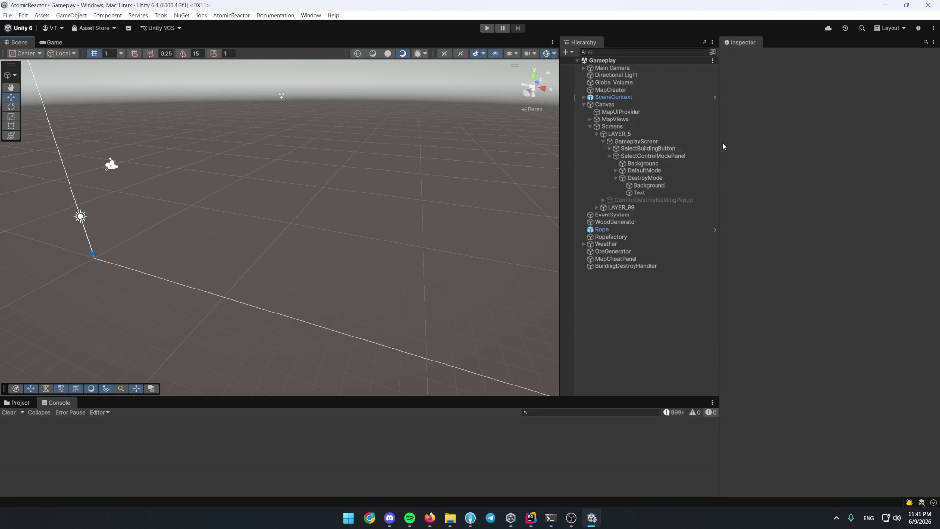
Duplicate the DefaultMode button and rename the copy to MoveMode.
click(669, 180)
click(616, 178)
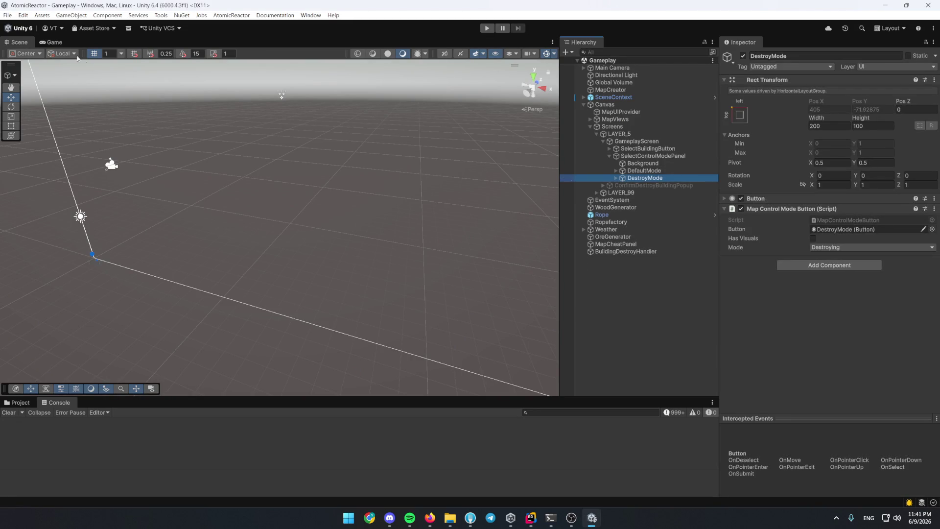
click(51, 42)
click(644, 171)
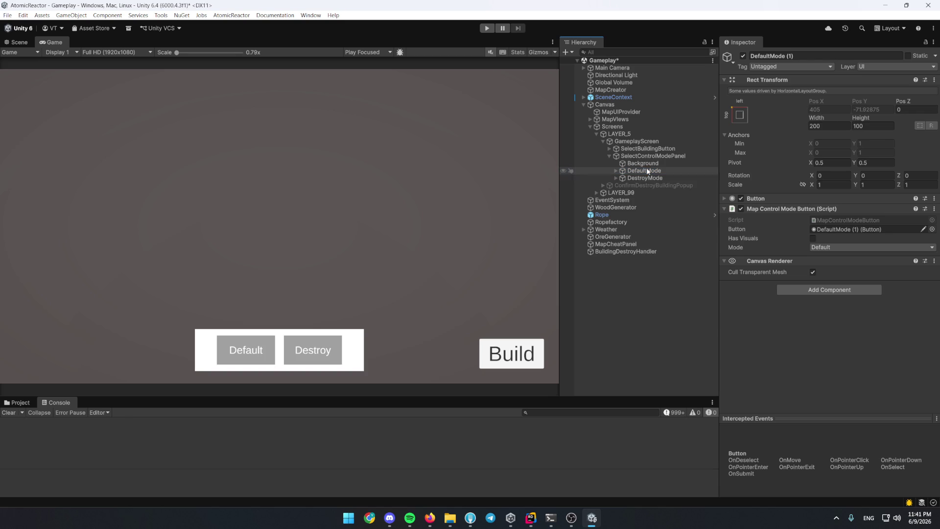
key(ctrl+d)
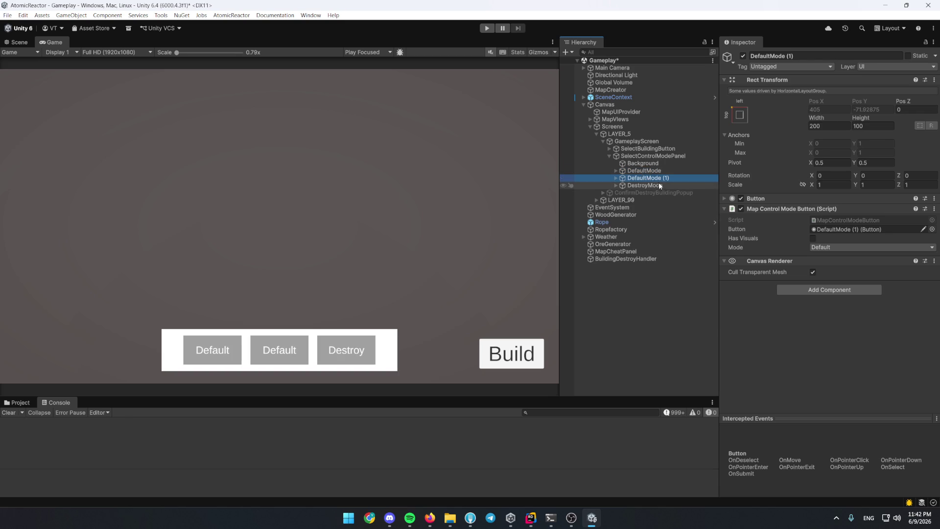
key(F2)
text(MoveMode)
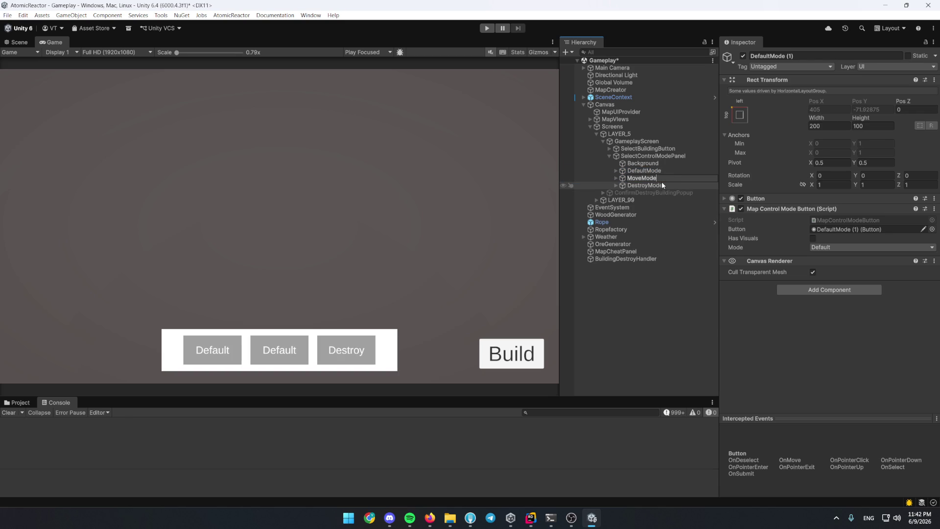
key(Return)
Set MoveMode's control mode to Moving and its label text to Move.
click(832, 252)
click(827, 297)
click(616, 177)
click(639, 193)
click(877, 263)
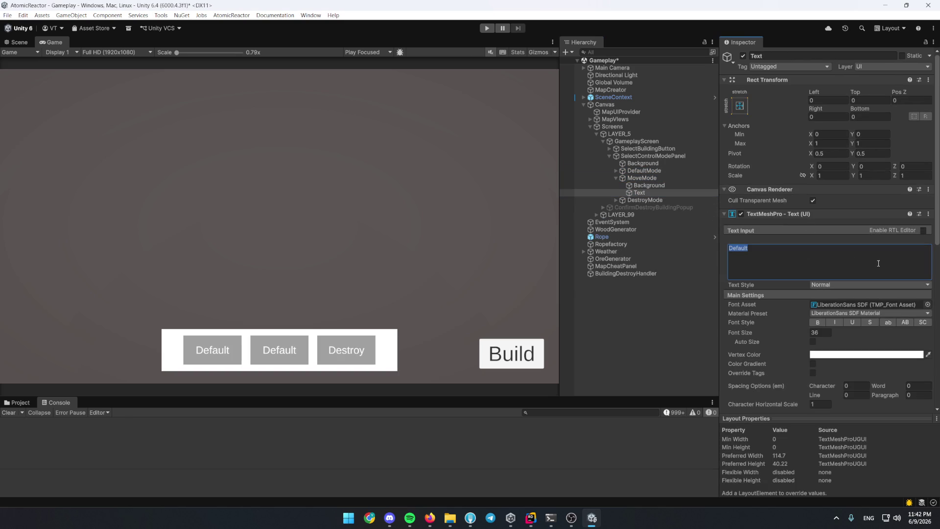
text(move)
key(ctrl+a)
text(Move)
click(659, 185)
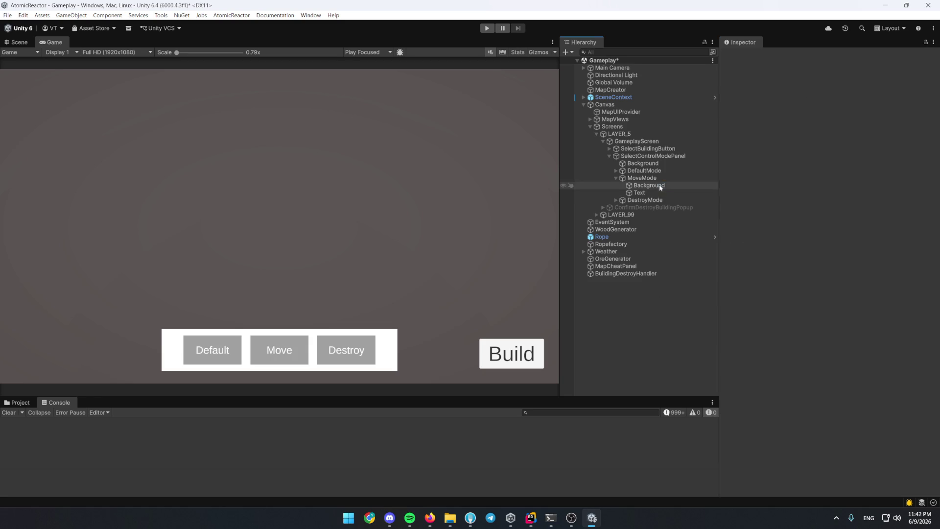
Add MoveMode to SelectControlModePanel's Modes Buttons list and start play mode.
click(678, 155)
click(661, 178)
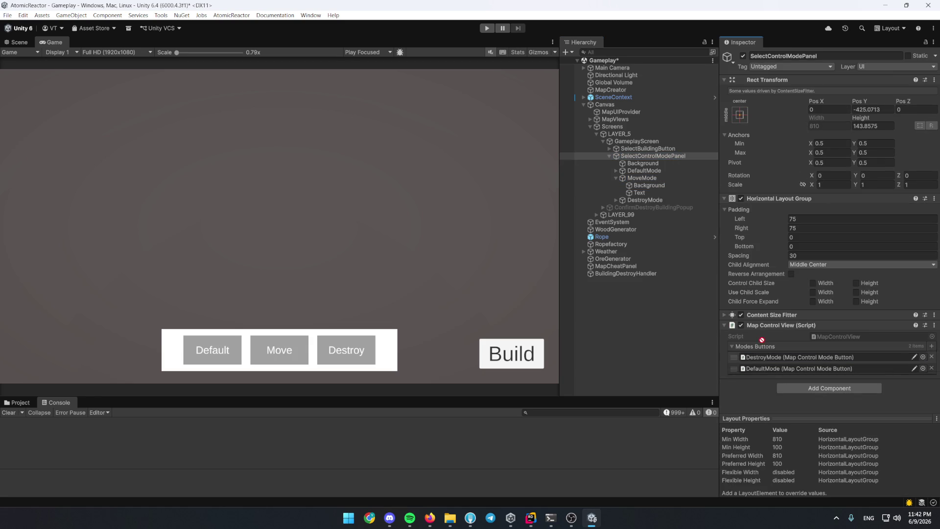
drag(703, 276, 748, 342)
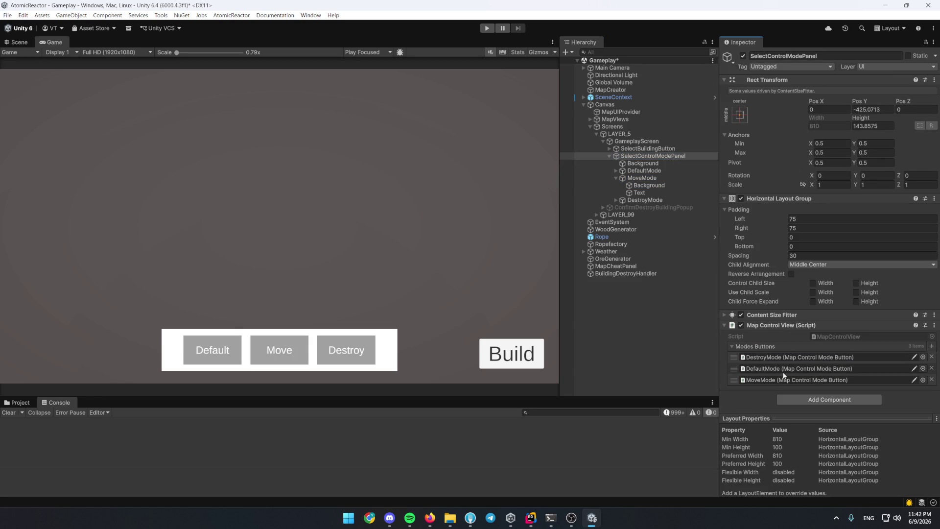
click(649, 359)
key(ctrl+p)
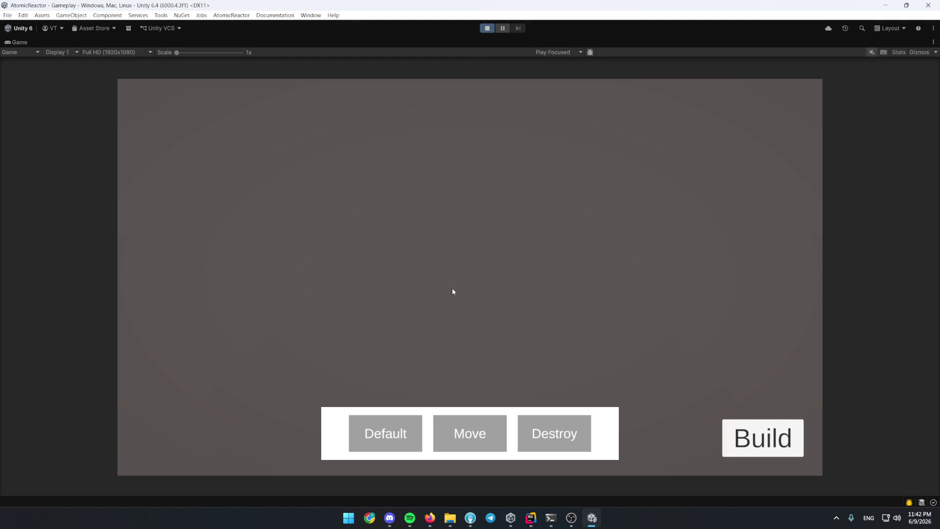
Skip four tracks ahead in Spotify's radio playlist, then return to the running game.
click(410, 517)
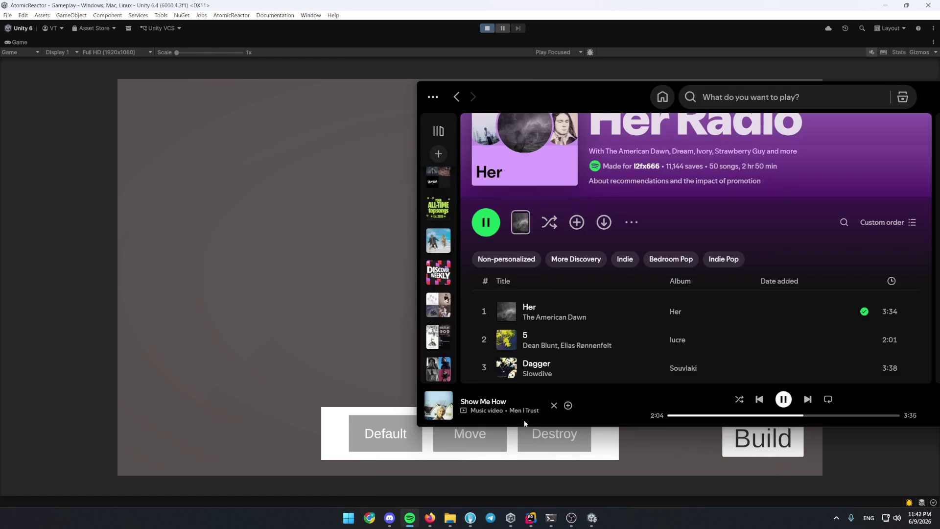
click(806, 399)
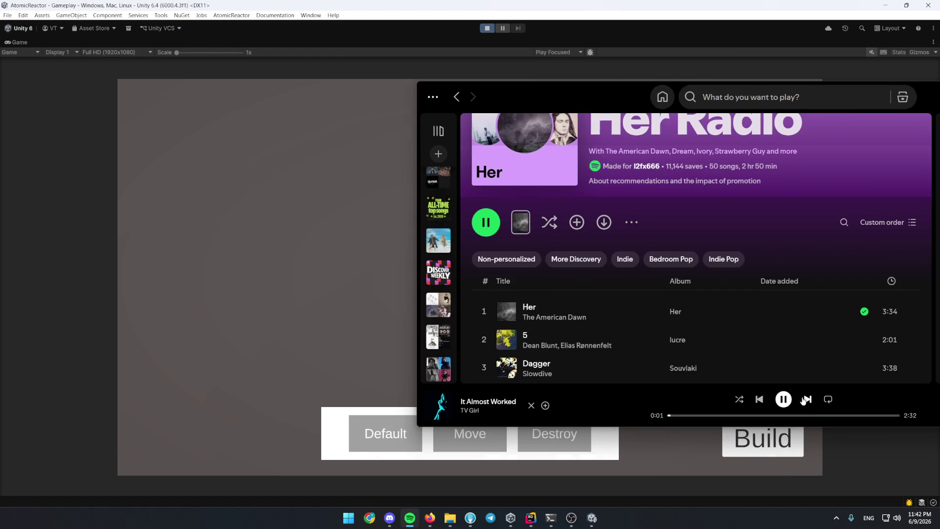
click(806, 398)
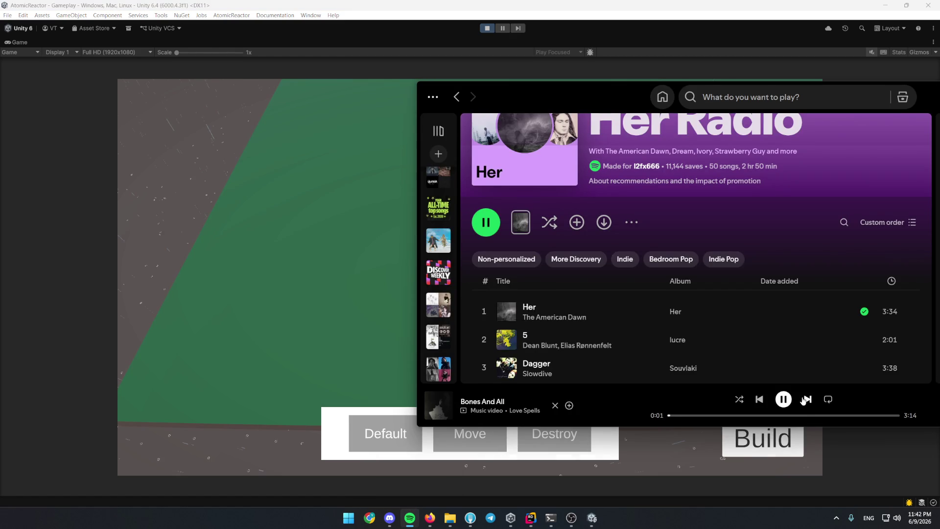
click(806, 399)
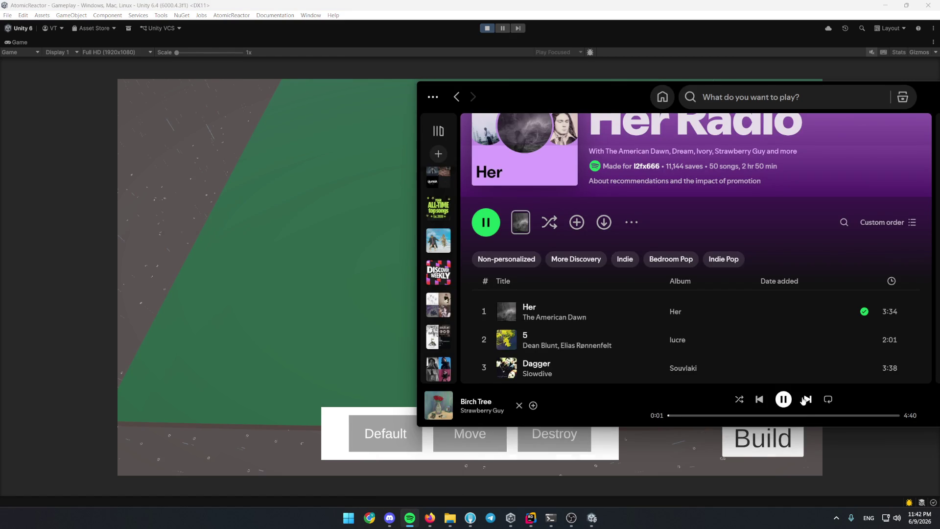
click(805, 399)
click(373, 343)
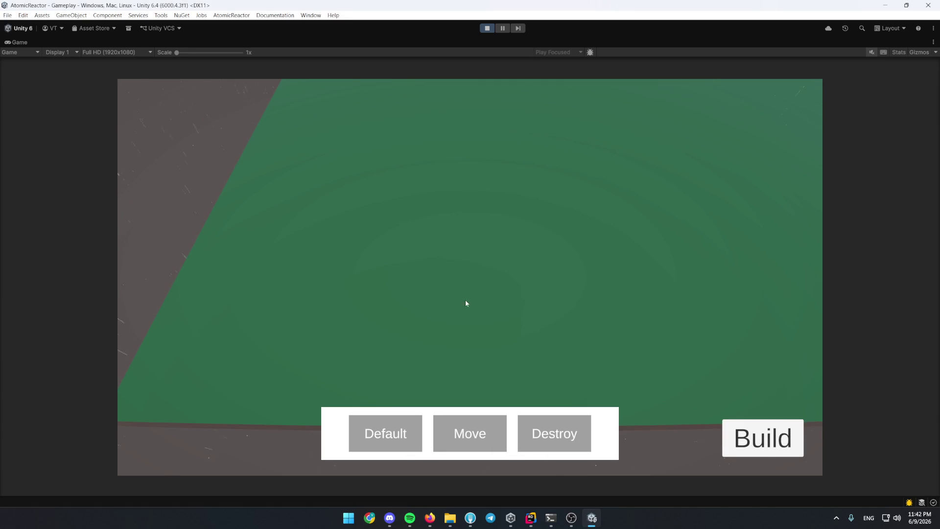
Build and place a Wind Generator on the terrain in the running game.
click(756, 423)
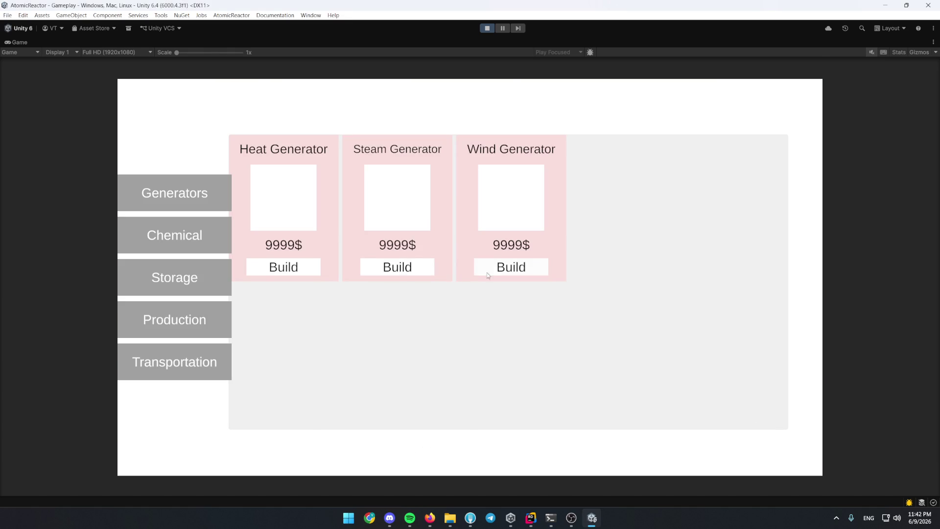
click(486, 273)
click(529, 297)
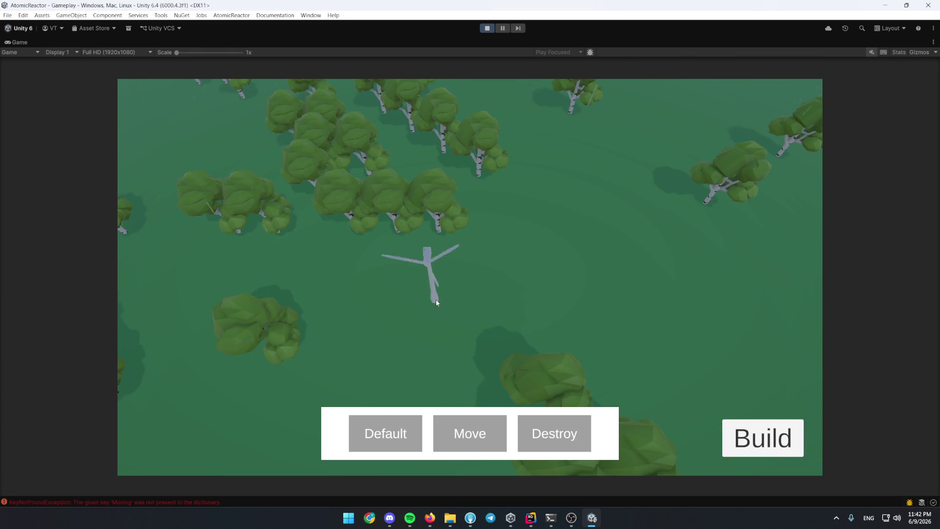
Inspect the Moving KeyNotFoundException in the Console, stop play mode, and switch to Rider.
double_click(16, 42)
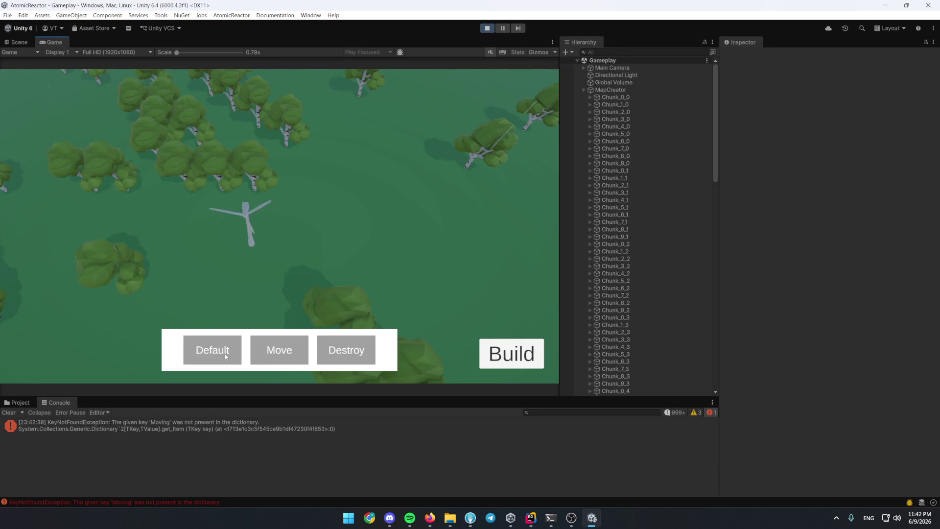
click(257, 424)
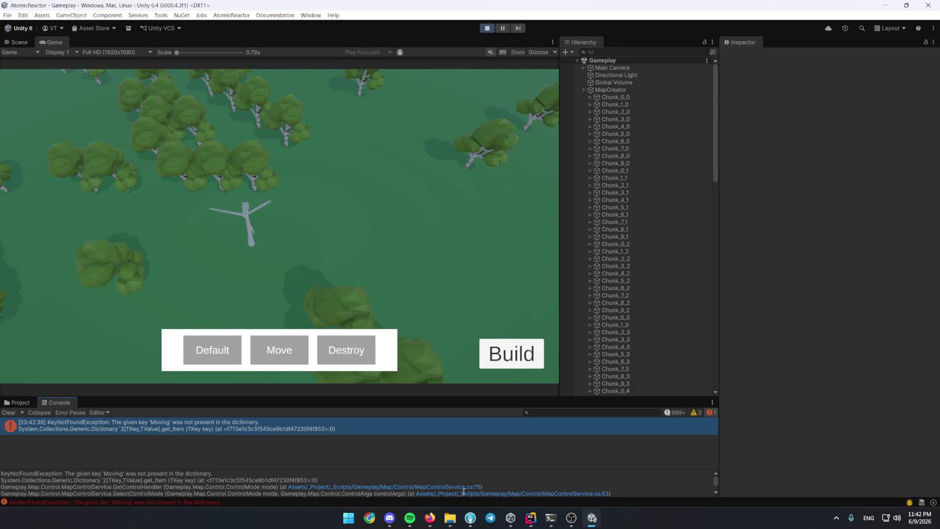
key(ctrl+p)
click(439, 485)
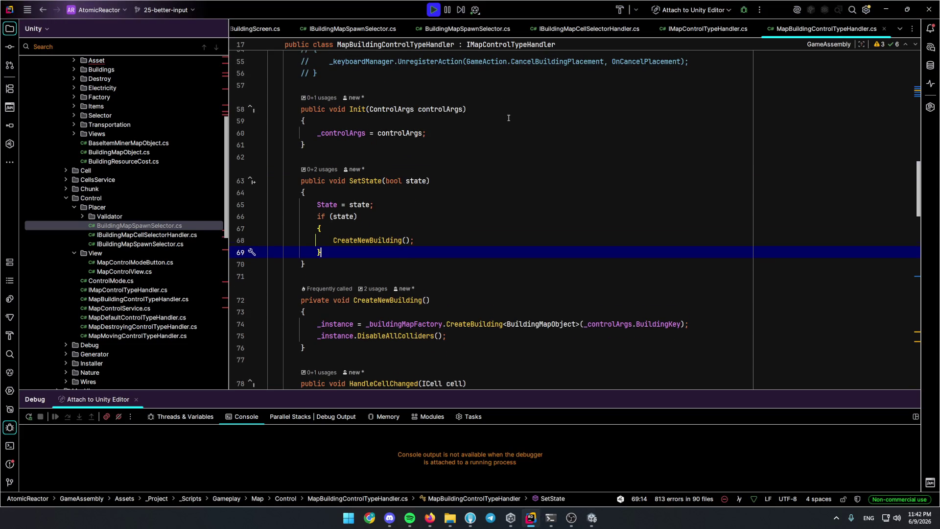
From MapMovingControlTypeHandler.cs, find usages of the IMapControlTypeHandler interface.
click(150, 300)
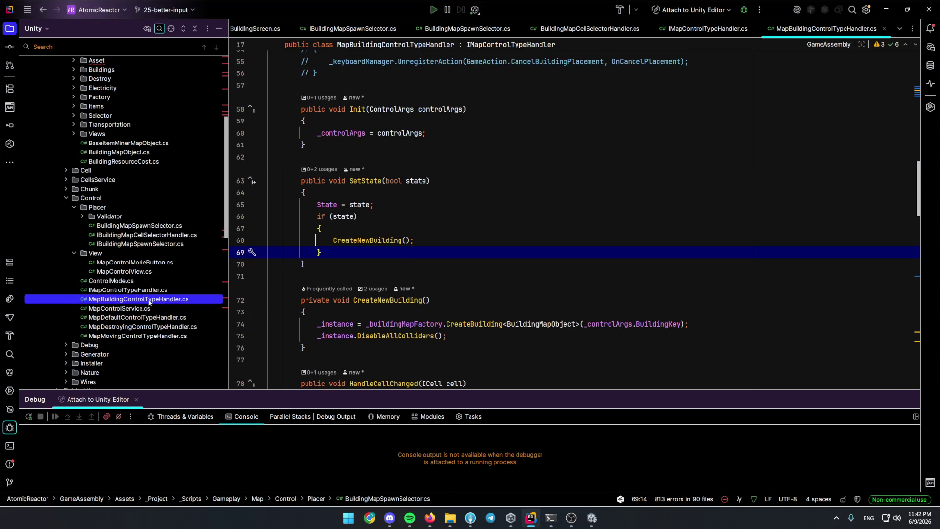
click(150, 336)
click(399, 92)
click(501, 92)
key(ctrl+b)
key(ctrl+alt+F7)
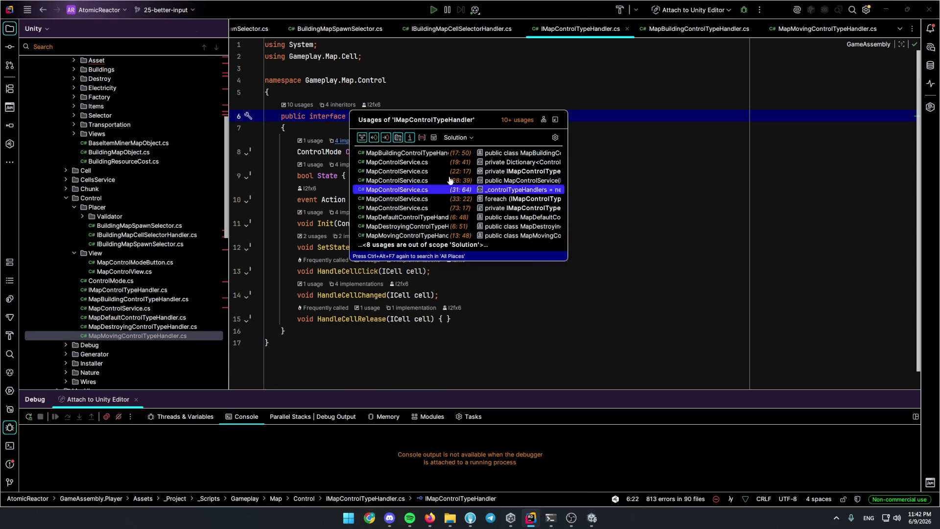
Follow MapControlService usages to its binding in GameplayInstaller.cs, then return to Unity.
click(408, 190)
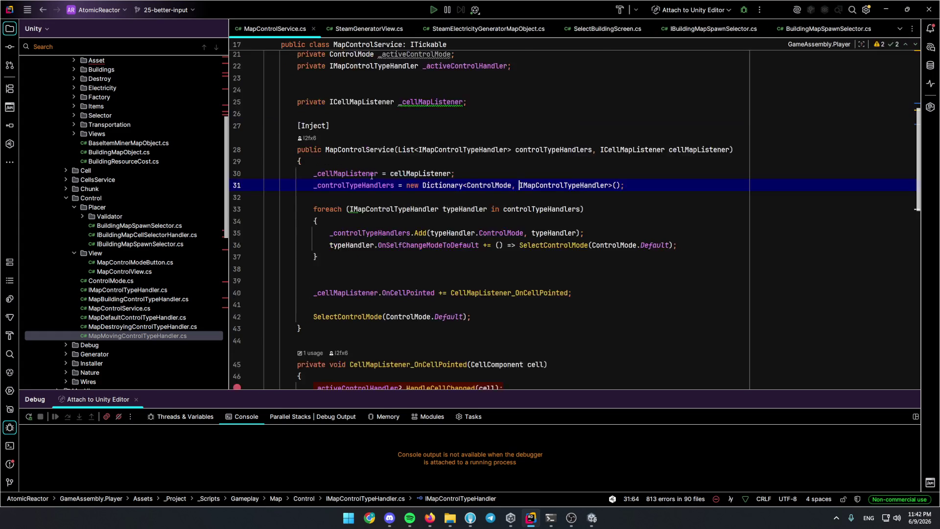
scroll(371, 176, up, 5)
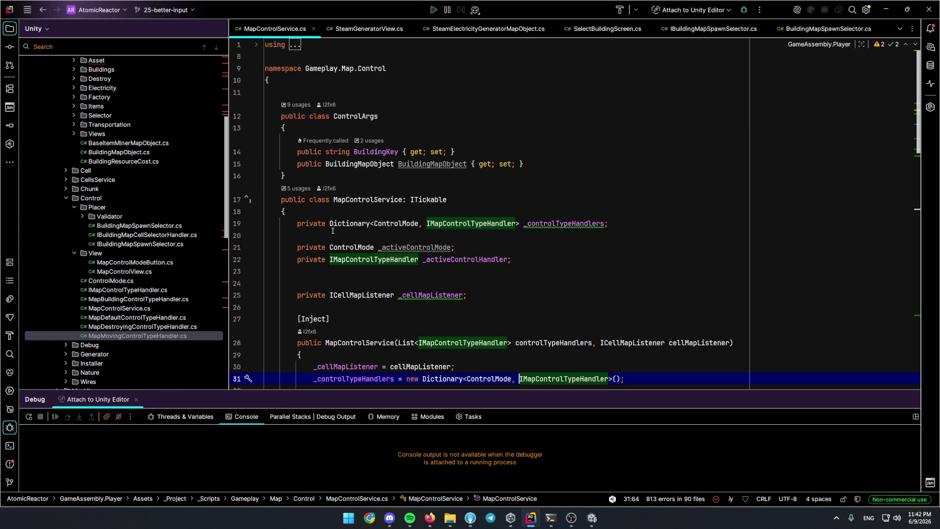
ctrl+click(360, 199)
click(413, 261)
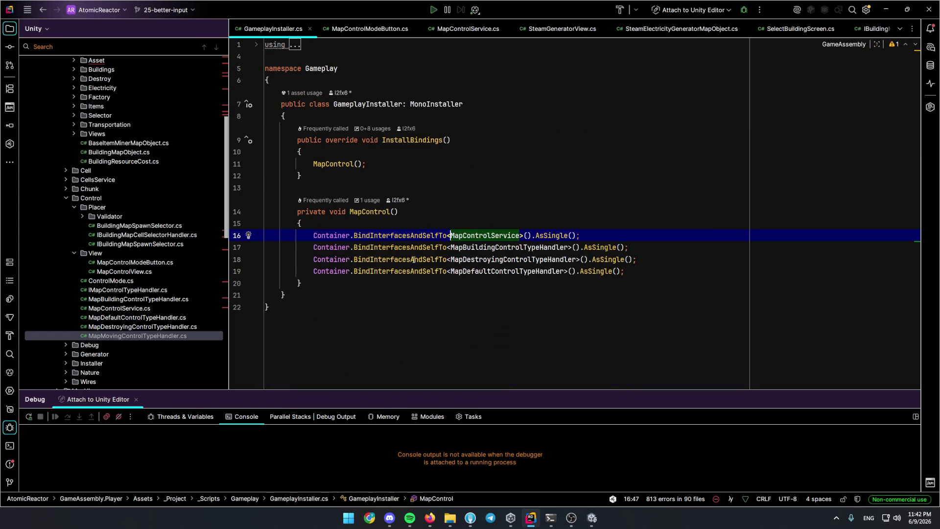
key(alt+Tab)
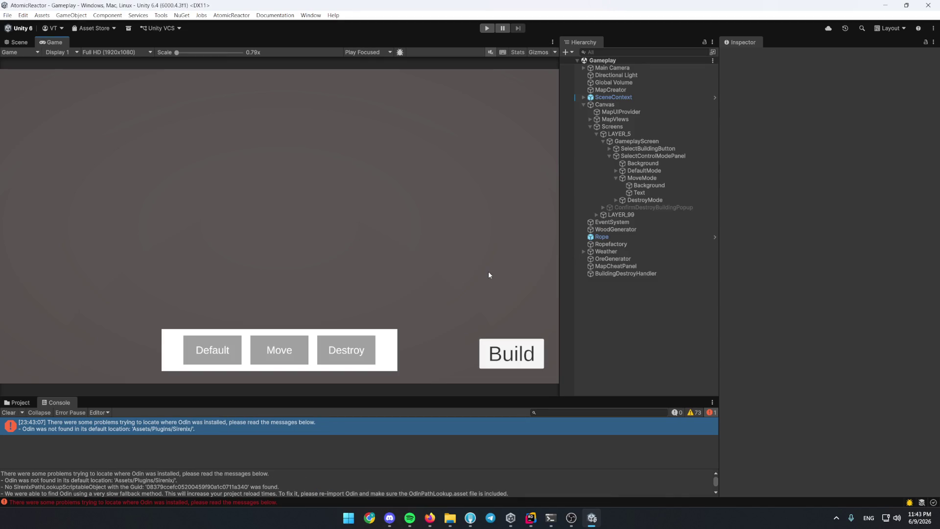
View the Installer folder's files and start the game in play mode again.
click(19, 402)
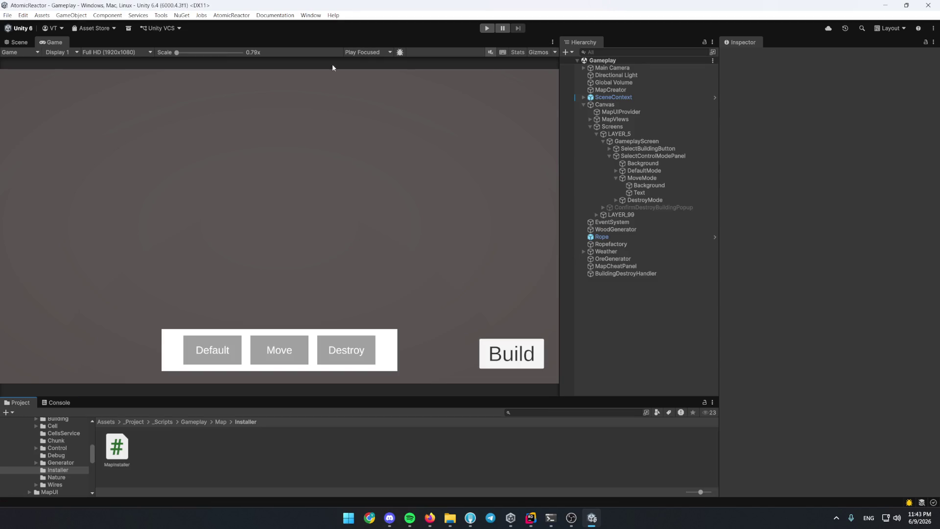
key(ctrl+p)
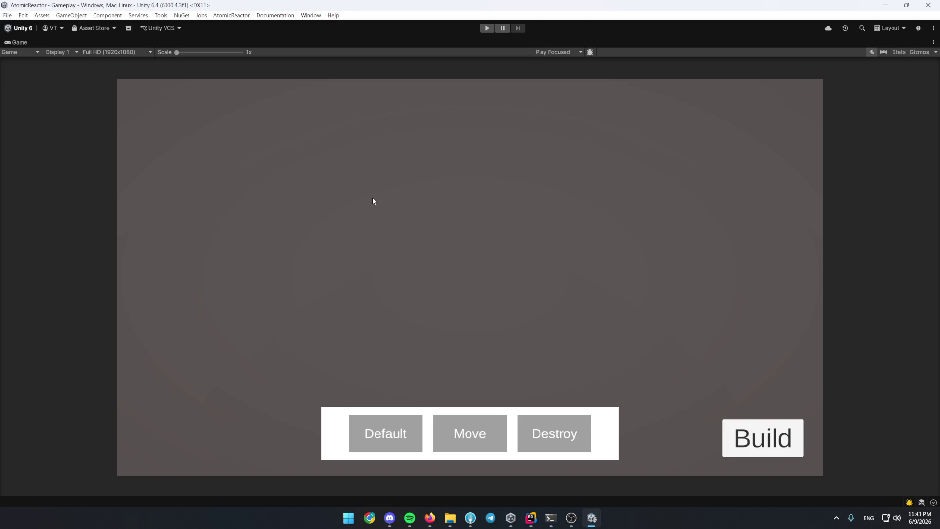
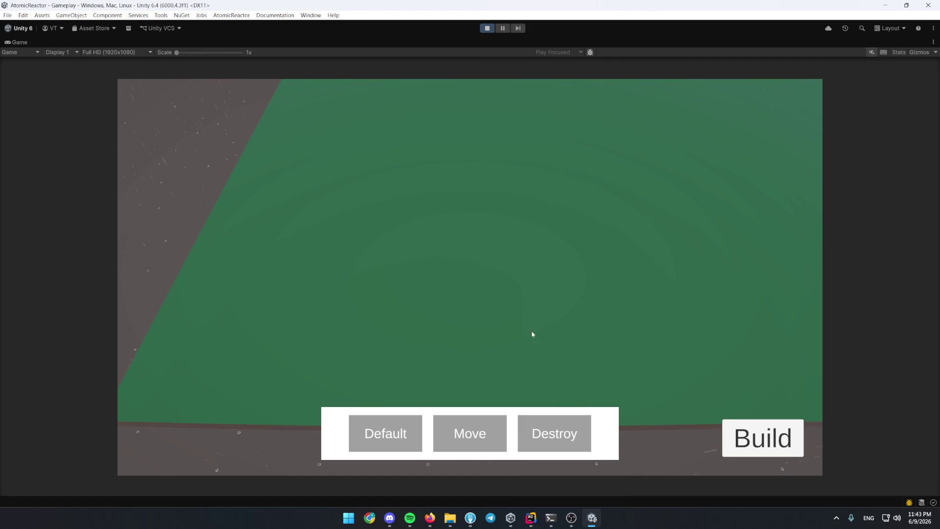
Build a Heat Generator, then start a Chemical building and cancel its placement.
key(b)
click(290, 268)
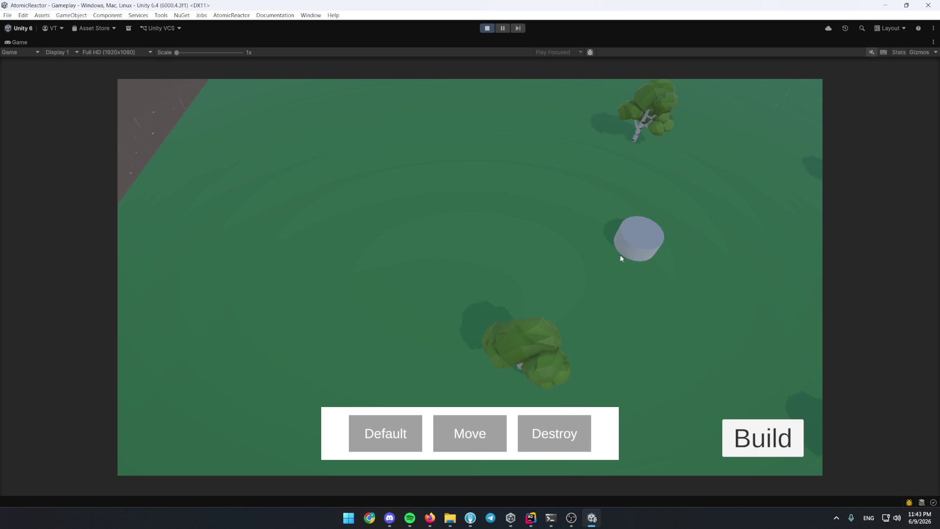
key(b)
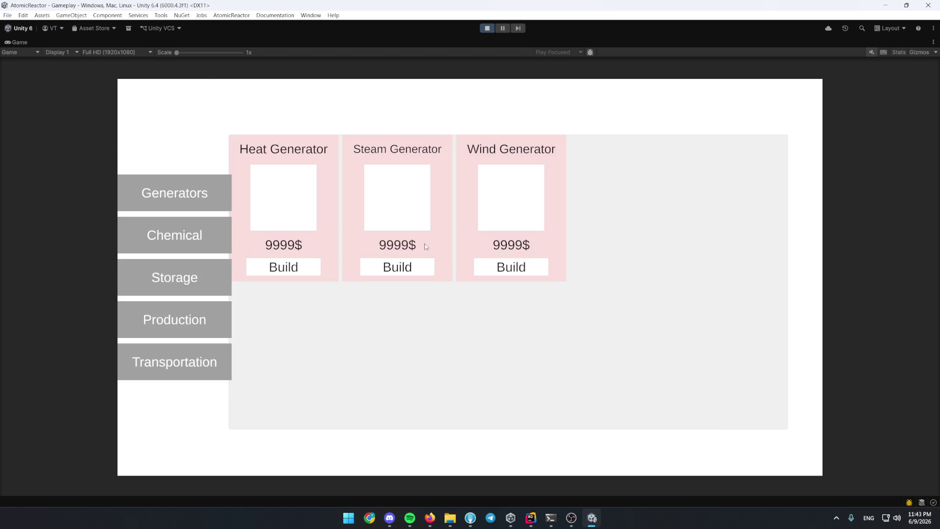
click(206, 239)
click(284, 266)
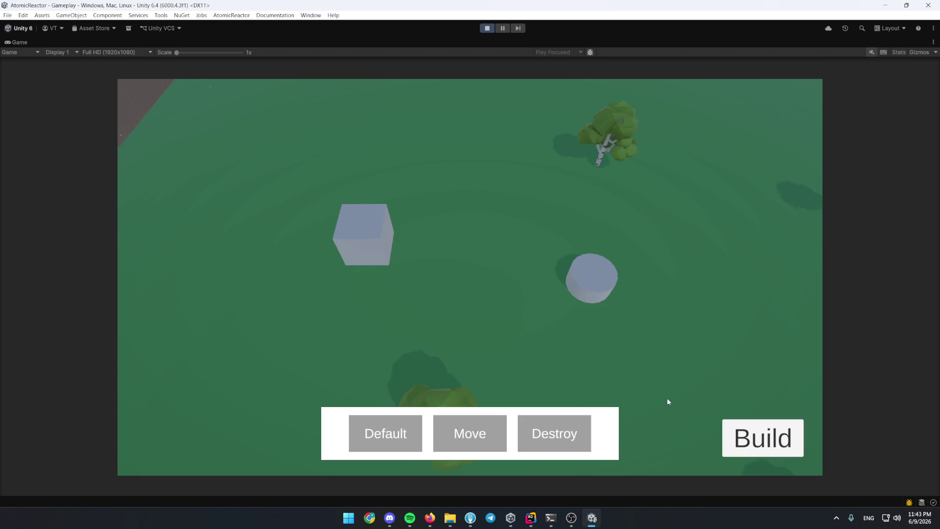
right_click(380, 254)
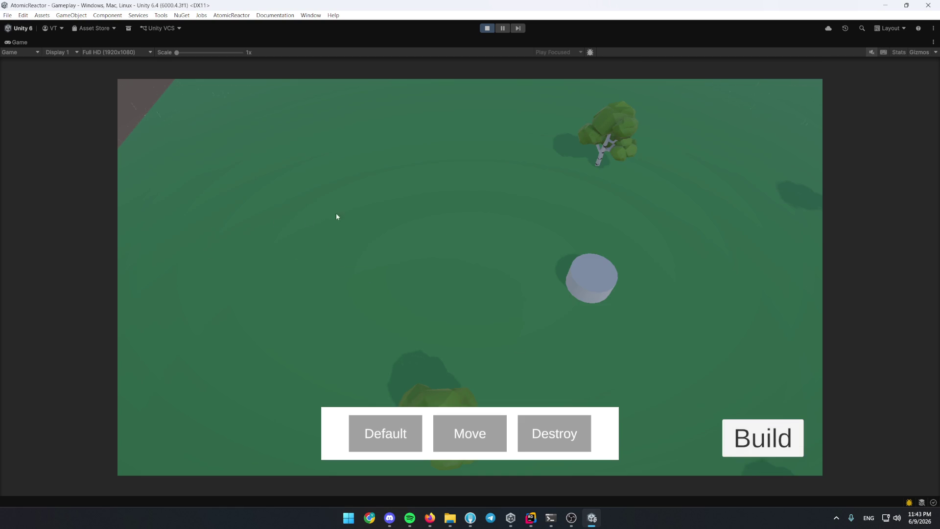
Pan across the map and return to the Rider code editor.
key(a)
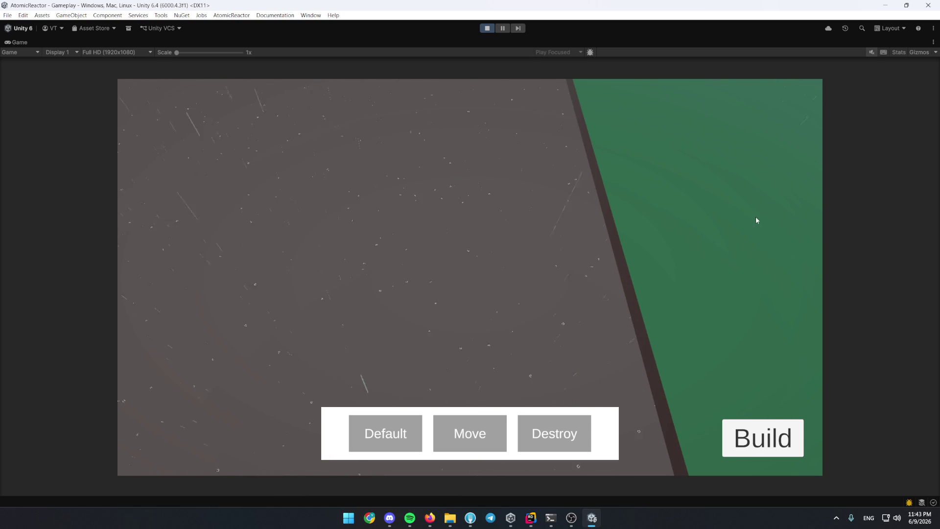
click(497, 34)
click(358, 358)
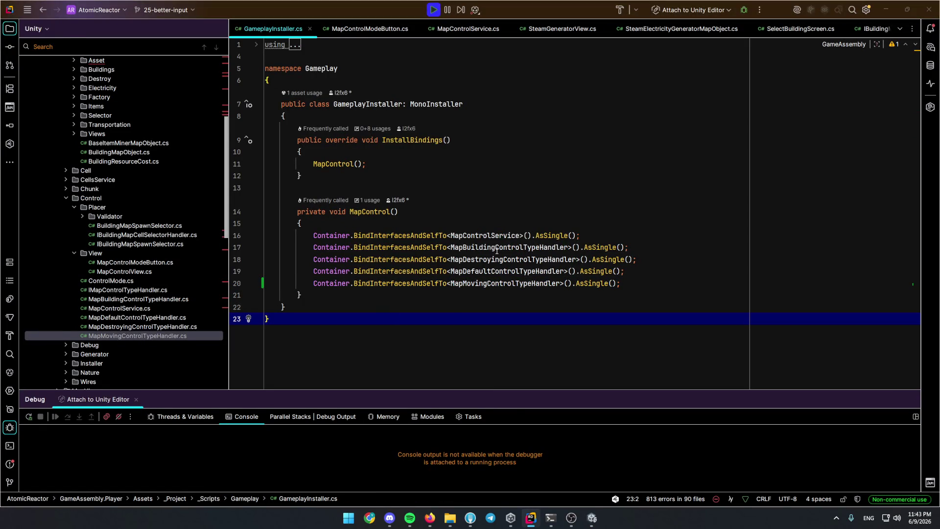
Restore the full Unity editor layout, go back to Rider and close the debug panel.
click(592, 518)
double_click(31, 42)
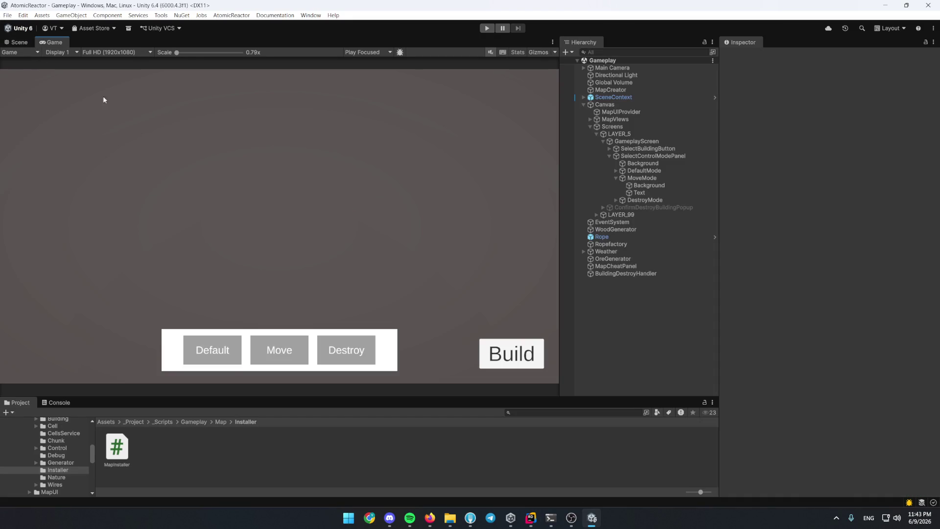
click(530, 518)
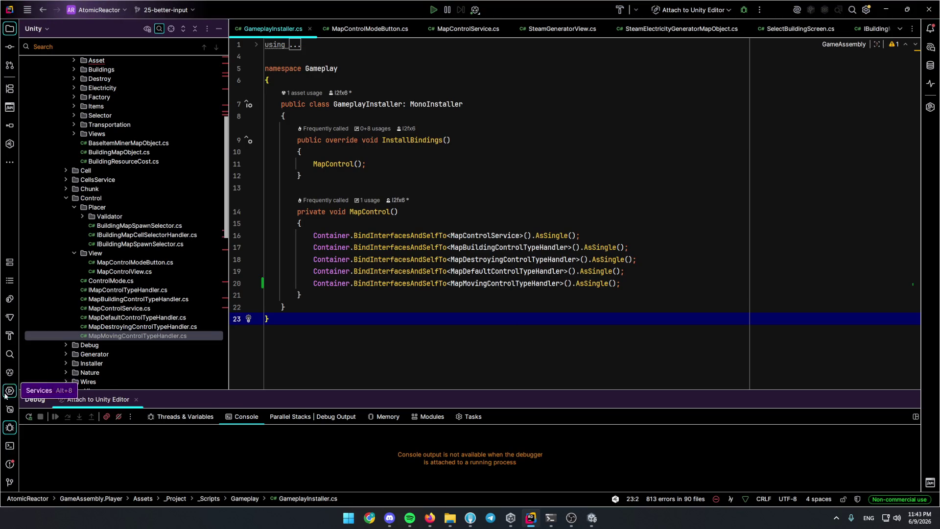
click(10, 427)
Locate MapMovingControlTypeHandler.cs under the Control scripts and go to its CancelDrag position line.
click(174, 327)
click(147, 307)
click(139, 271)
double_click(147, 336)
scroll(264, 294, down, 10)
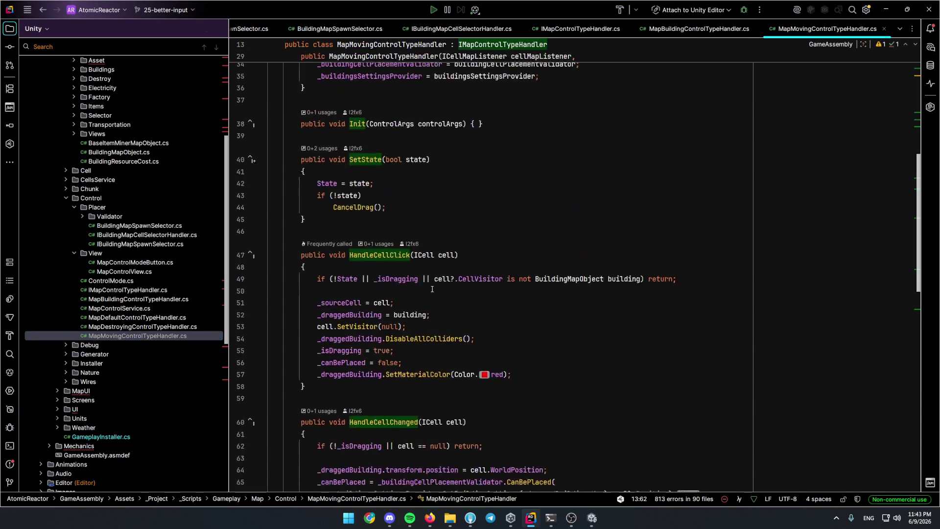
scroll(468, 320, down, 14)
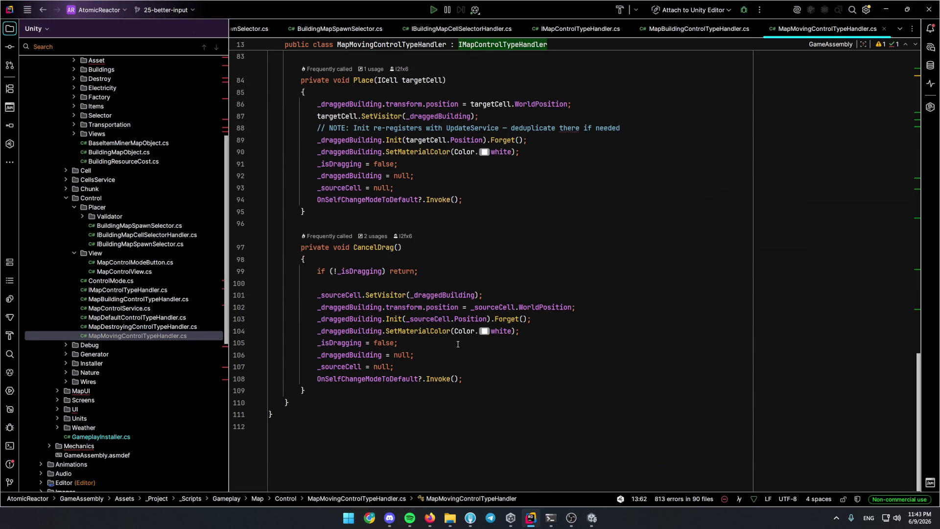
click(580, 307)
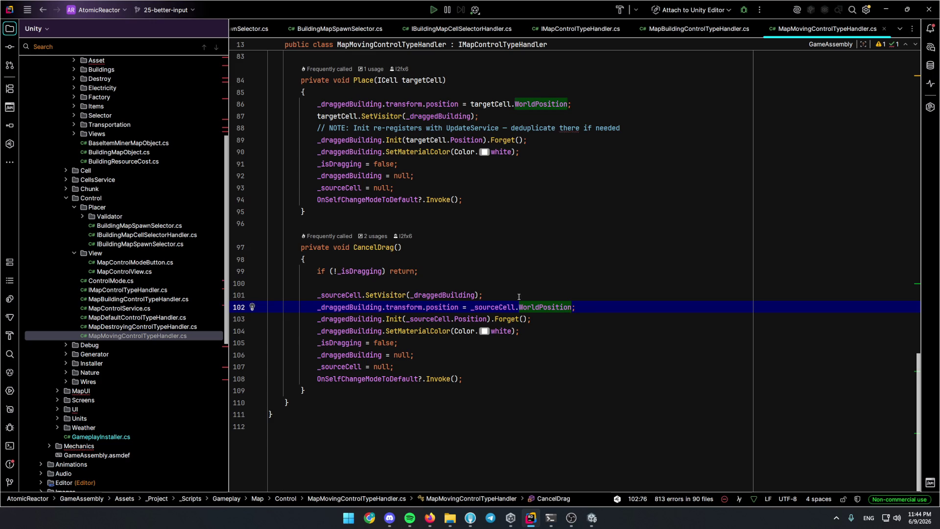
scroll(518, 297, up, 2)
scroll(500, 291, up, 4)
scroll(458, 279, down, 3)
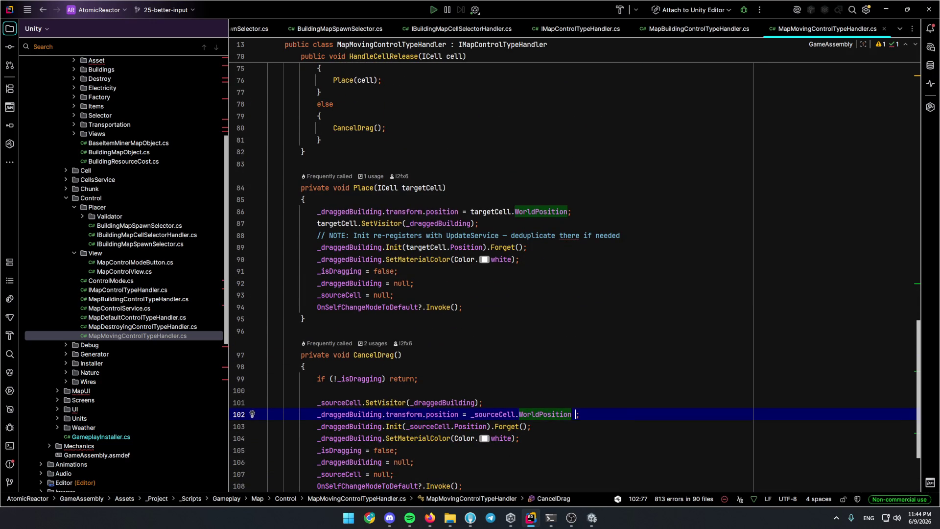
text(+ 1f)
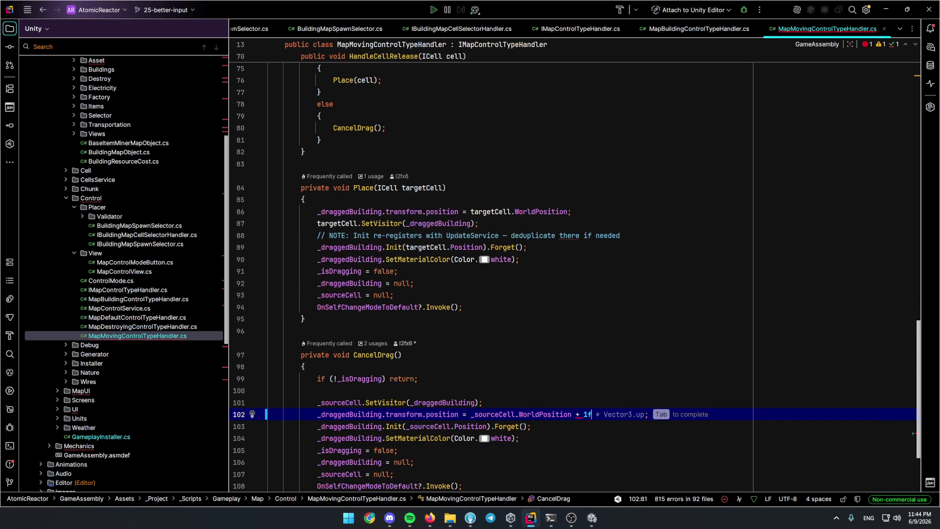
Add a + 1f * Vector3.up offset to the CancelDrag position and paste it into Place.
key(Tab)
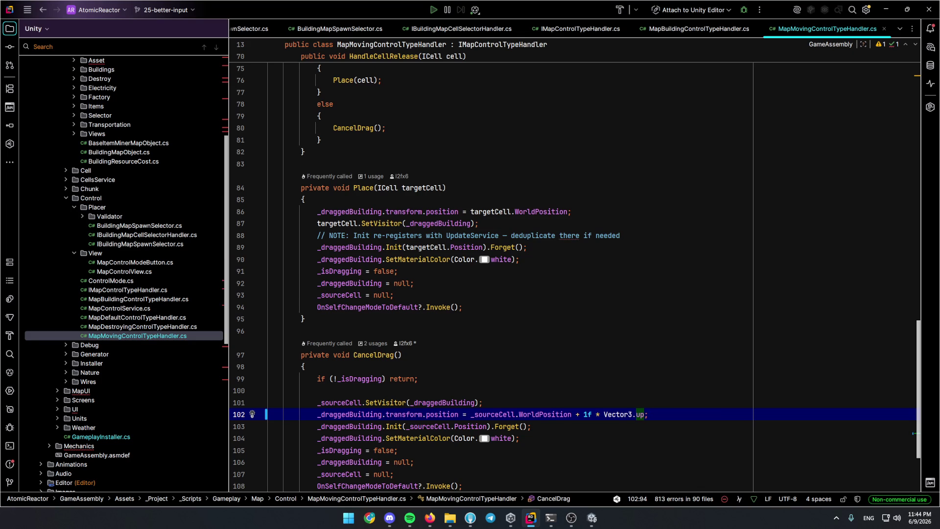
key(ctrl+shift+Left)
key(ctrl+shift+Left)
key(ctrl+shift+Left)
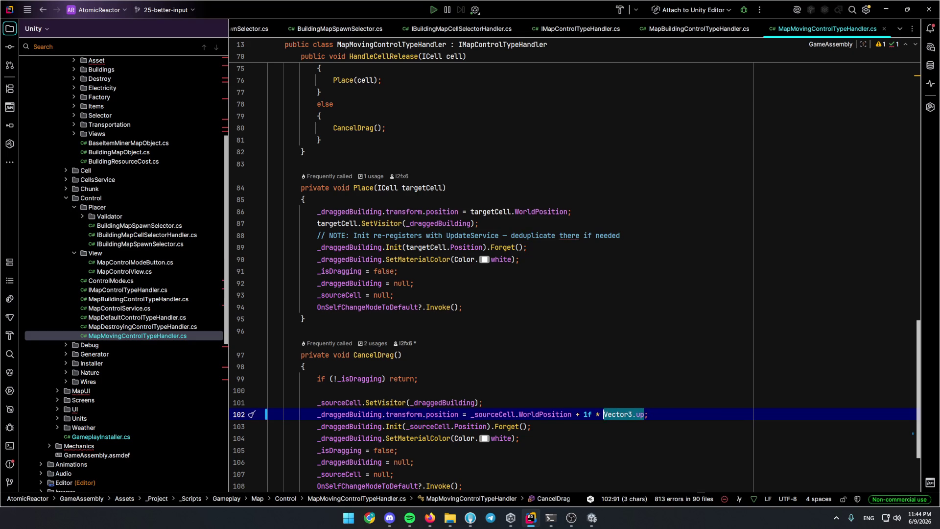
key(ctrl+shift+Left)
key(ctrl+shift+Left)
key(ctrl+shift+Left)
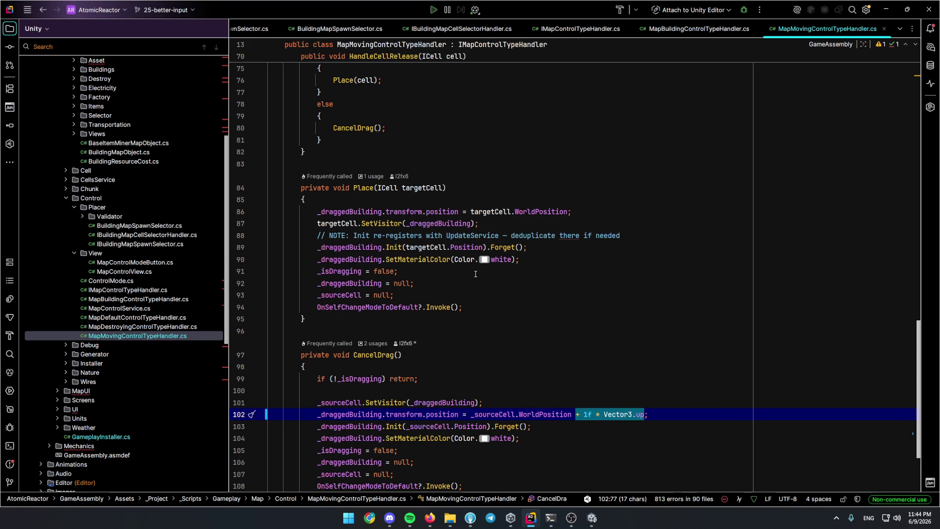
ctrl+click(571, 212)
text(+ 1f * Vector3.up)
Add a //todo note at the top of Place and check its WorldPosition usage.
key(Up)
text(//tod)
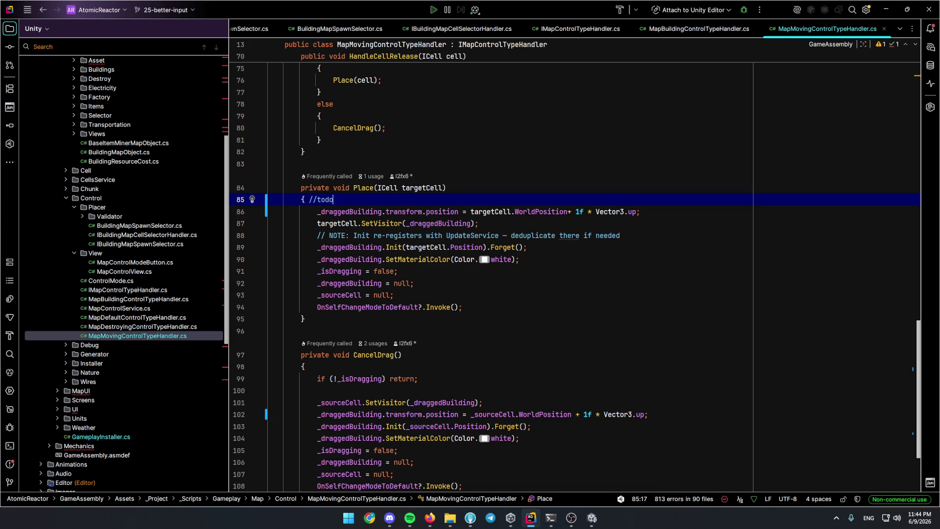
key(Return)
text(//todo:)
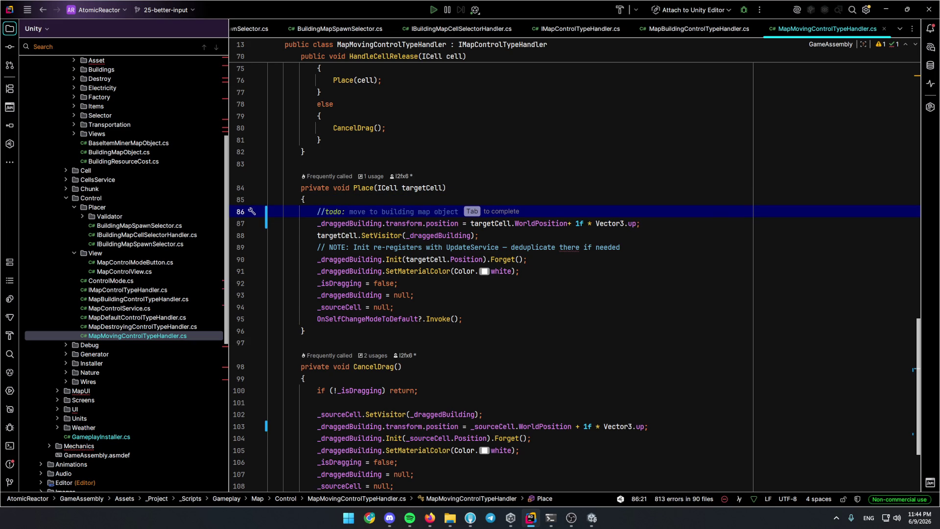
text( if)
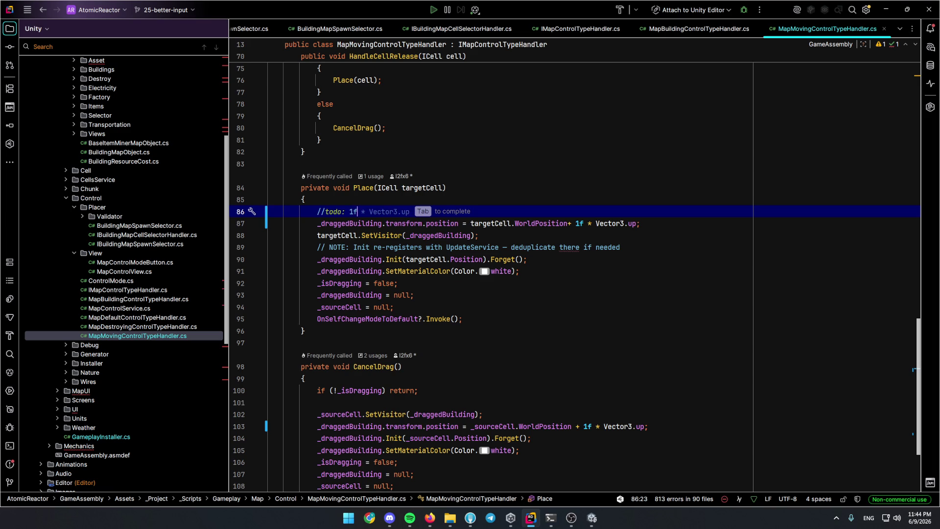
click(636, 198)
click(534, 224)
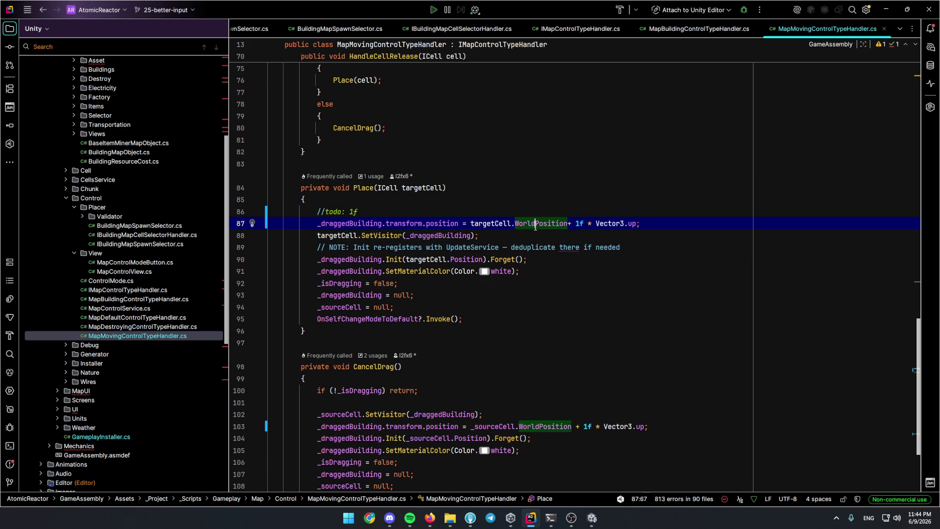
scroll(447, 223, up, 7)
Apply the same upward offset to the position line in HandleCellChanged.
click(528, 176)
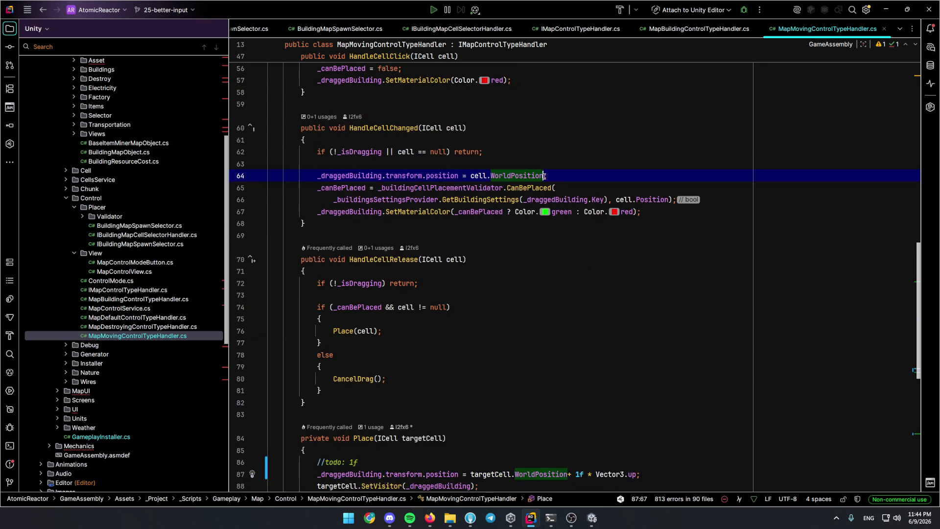
click(579, 152)
click(647, 212)
key(alt+Tab)
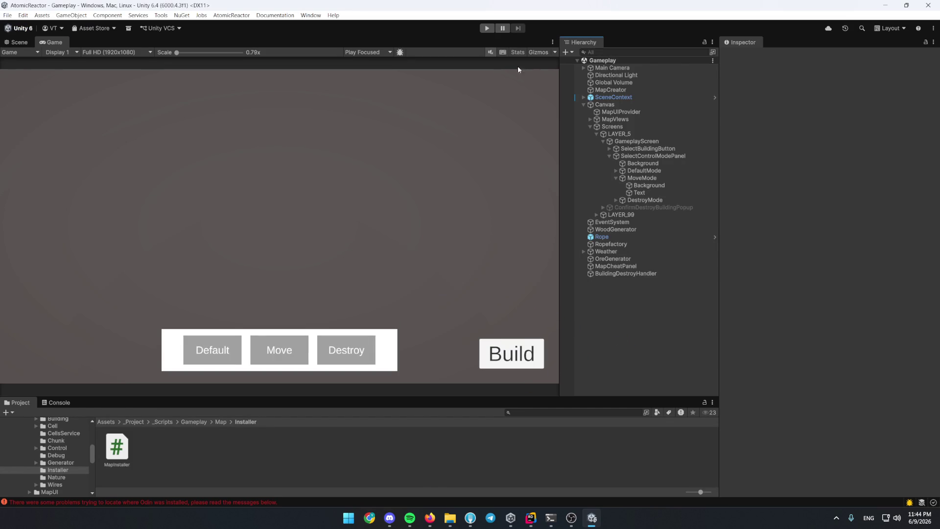
Start Play mode and maximize the Game view.
double_click(51, 42)
click(486, 29)
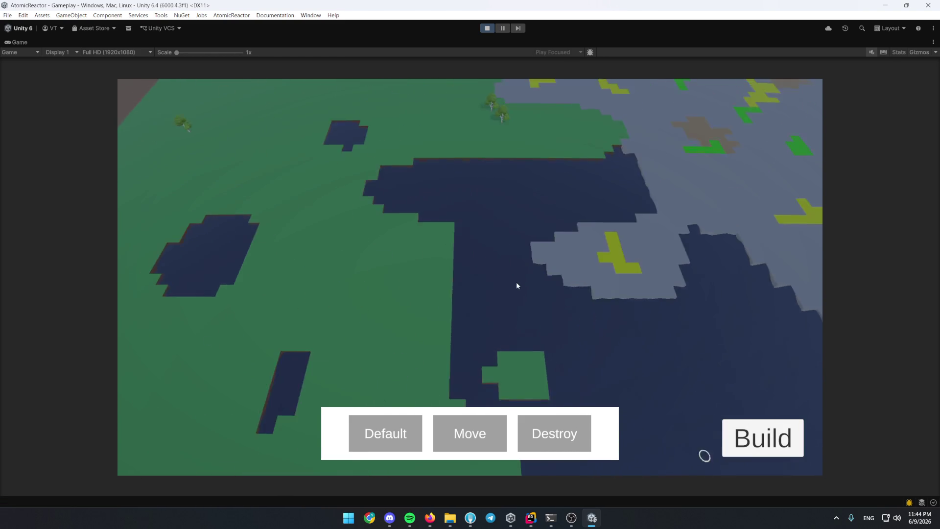
Build a Water Pump from the Production category and place it on the map.
click(738, 423)
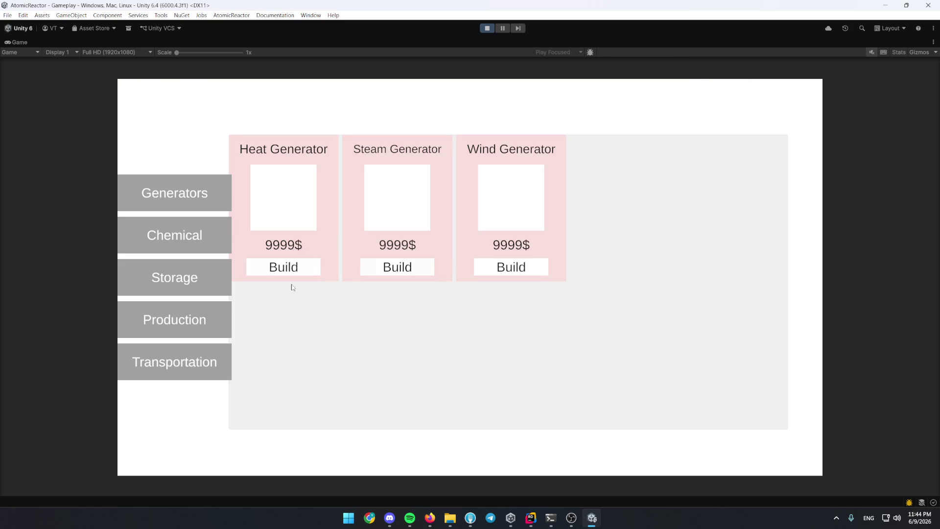
click(205, 324)
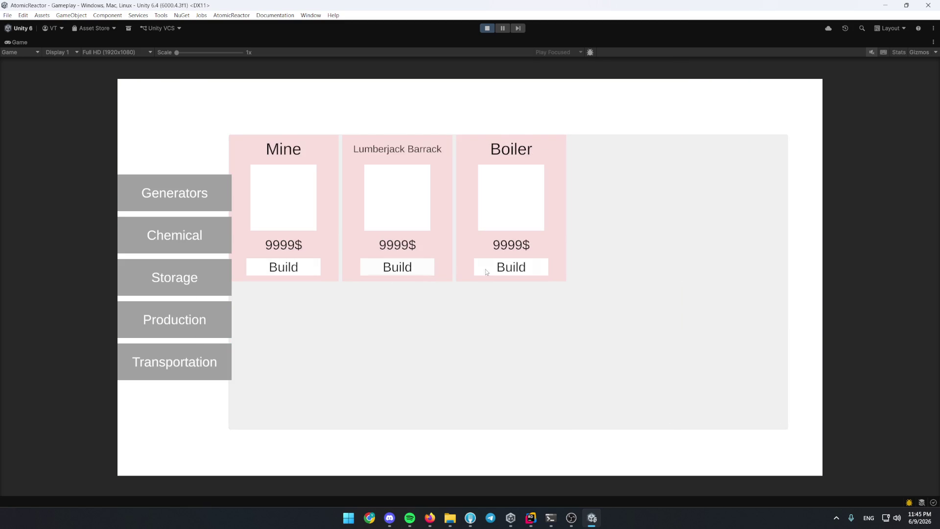
click(231, 268)
scroll(343, 169, down, 4)
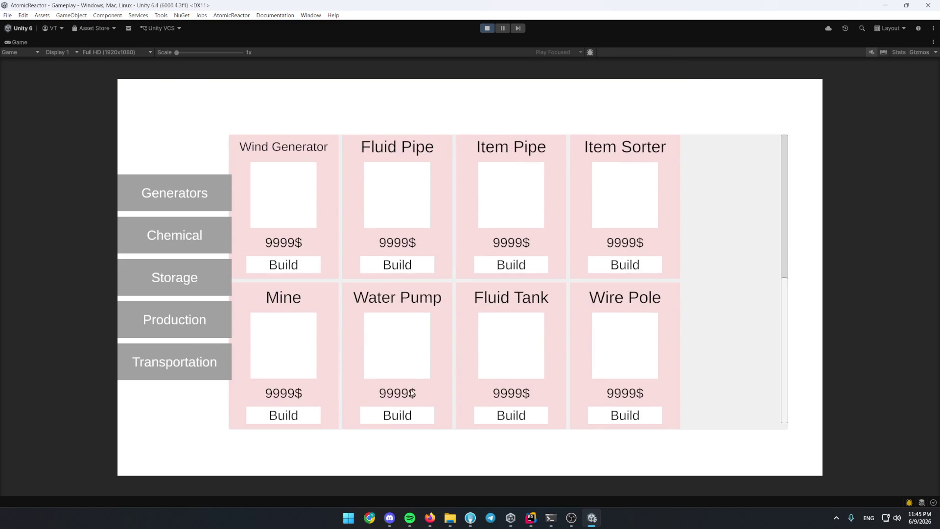
click(398, 416)
click(481, 294)
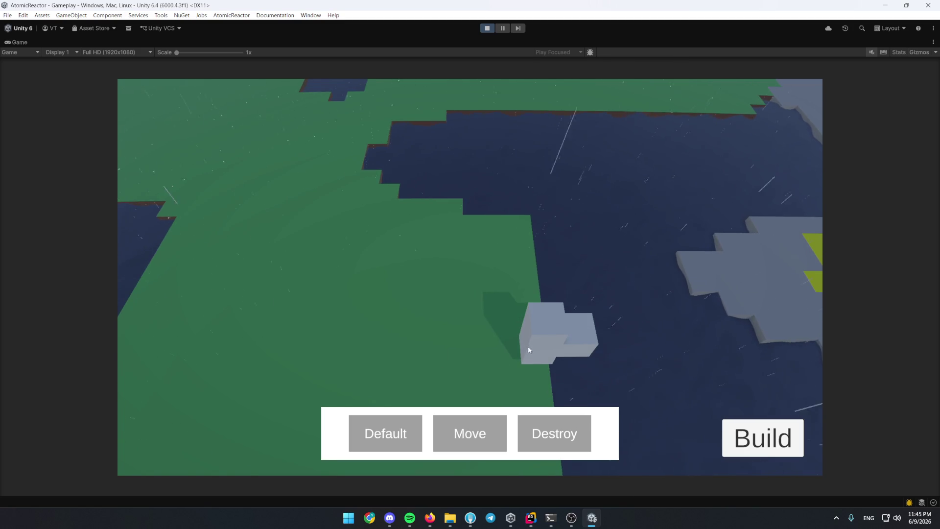
Pick up the L-shaped building, cancel the move twice, relocate it, then set it back near the shoreline.
click(530, 323)
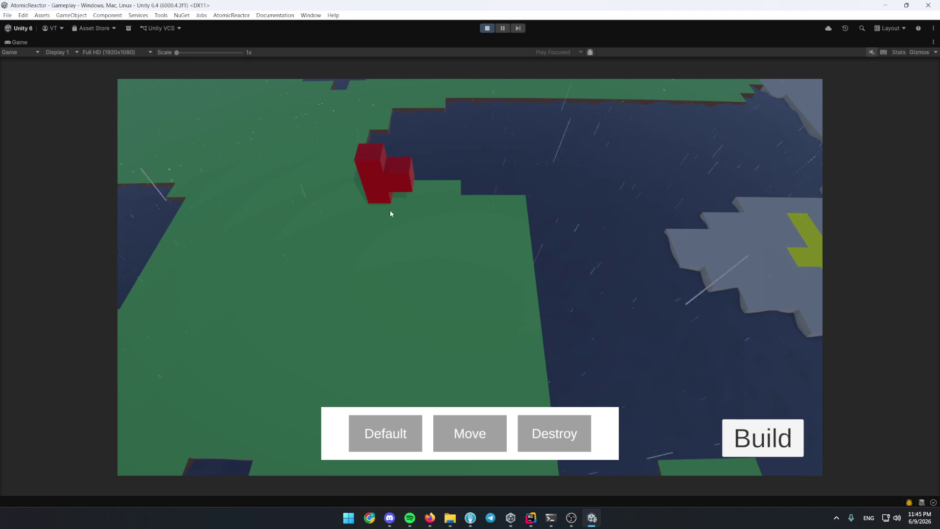
right_click(383, 275)
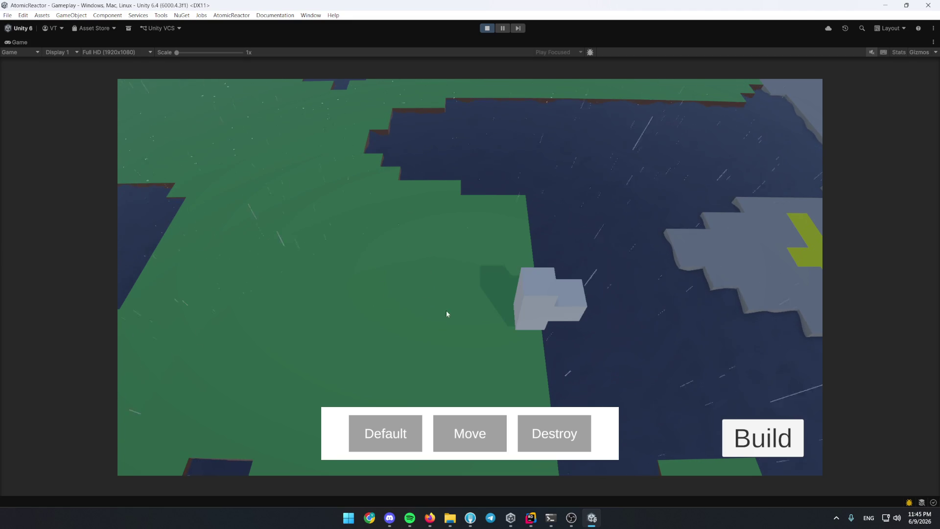
click(539, 320)
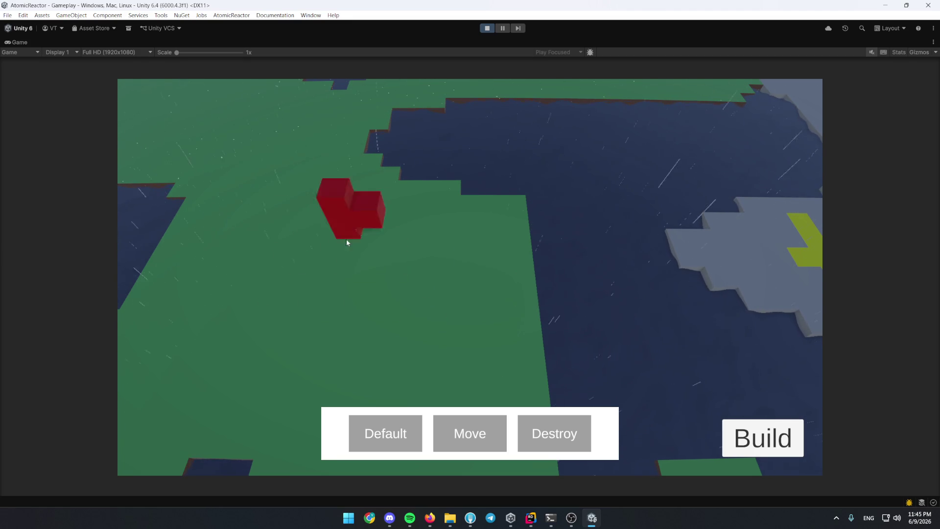
right_click(313, 250)
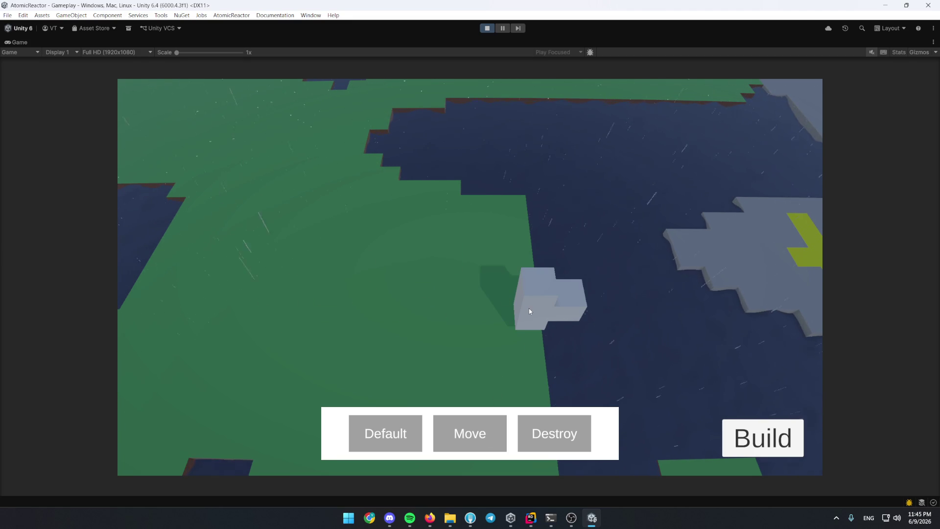
click(535, 317)
click(490, 198)
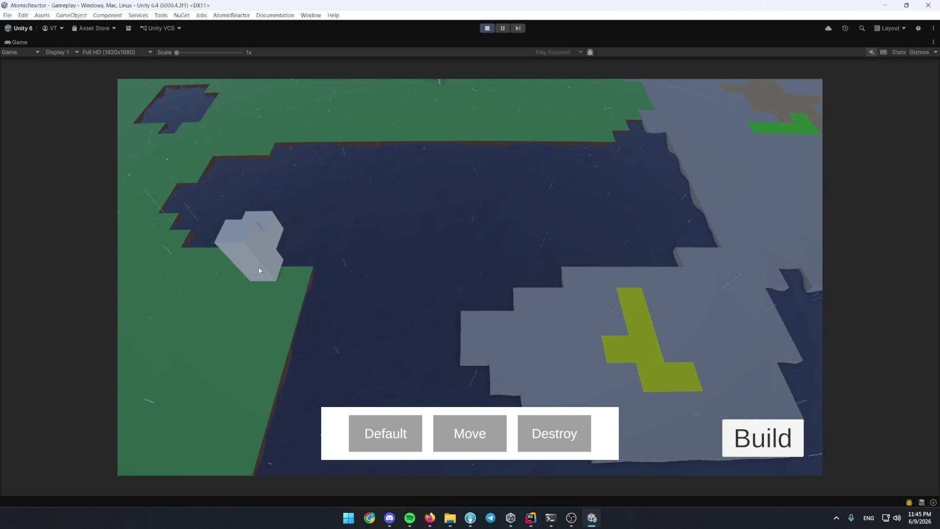
click(287, 297)
click(278, 376)
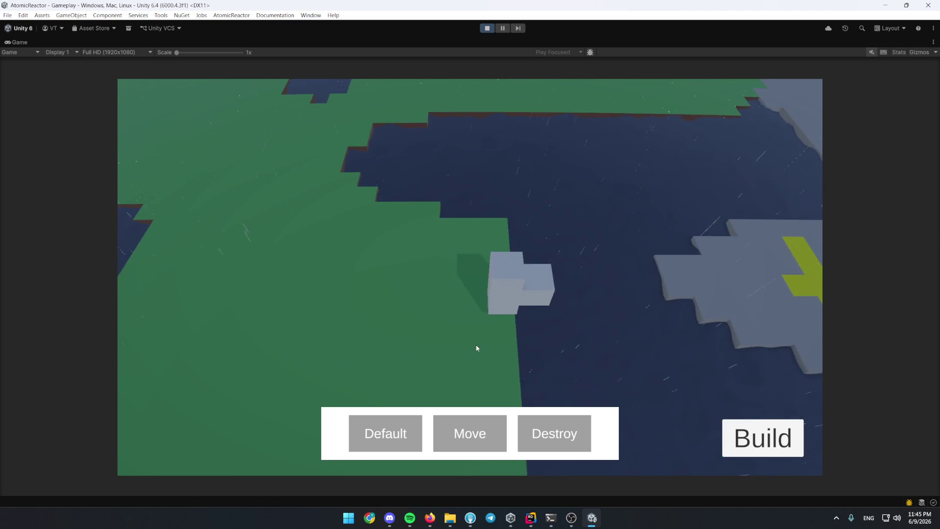
key(b)
Place an Electrolytic Separator and lay an Item Pipe from it to the L-shaped building.
click(193, 242)
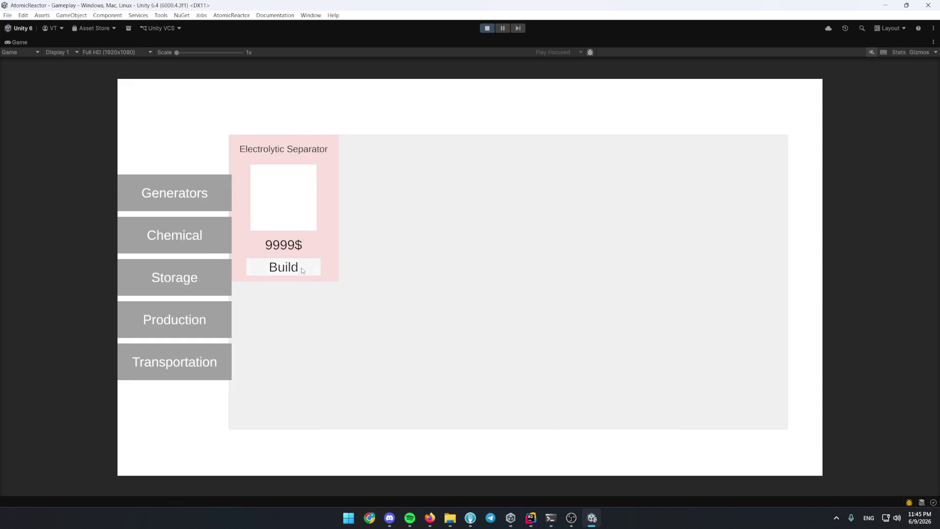
click(305, 266)
click(424, 301)
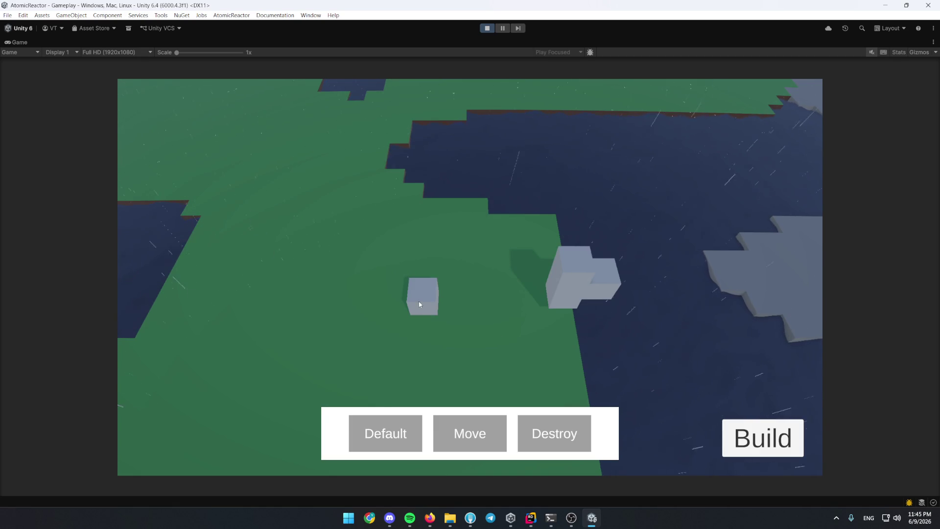
click(724, 435)
click(210, 365)
click(418, 267)
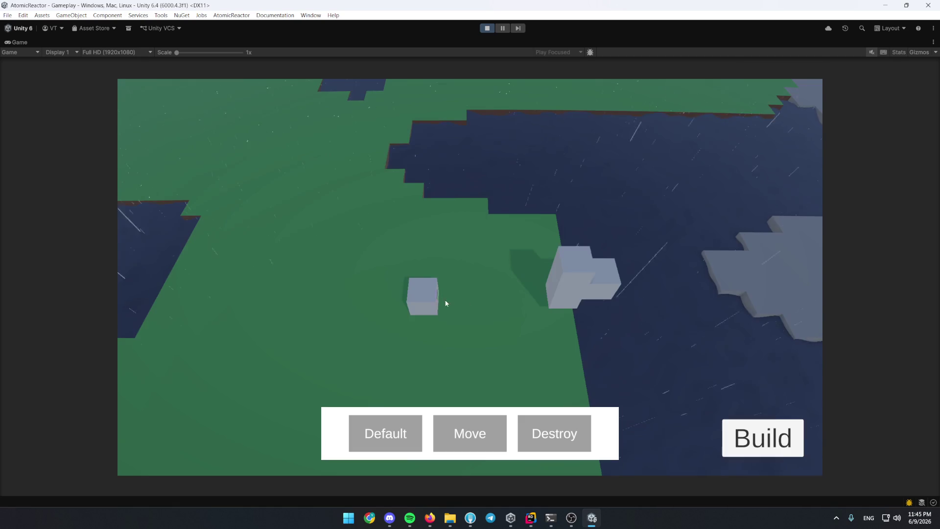
drag(529, 302, 471, 297)
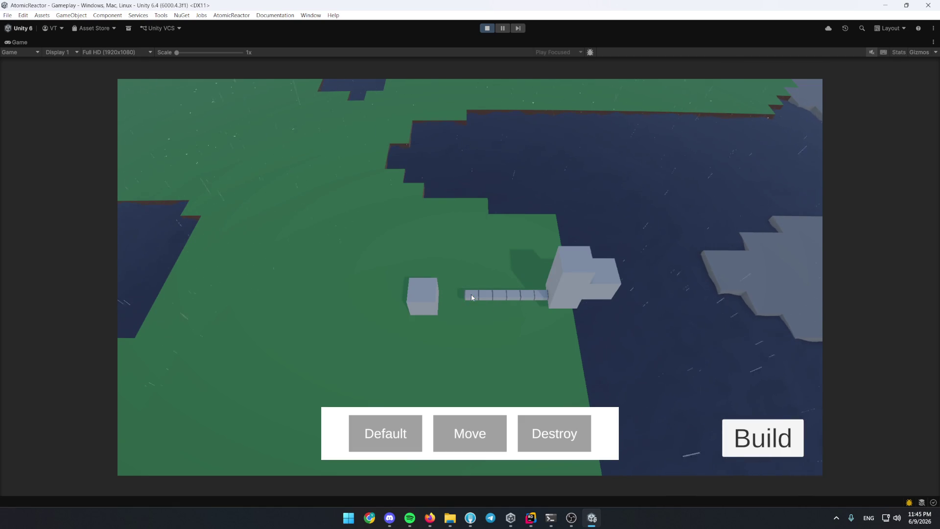
Inspect the separator's machine panel and close it.
click(429, 306)
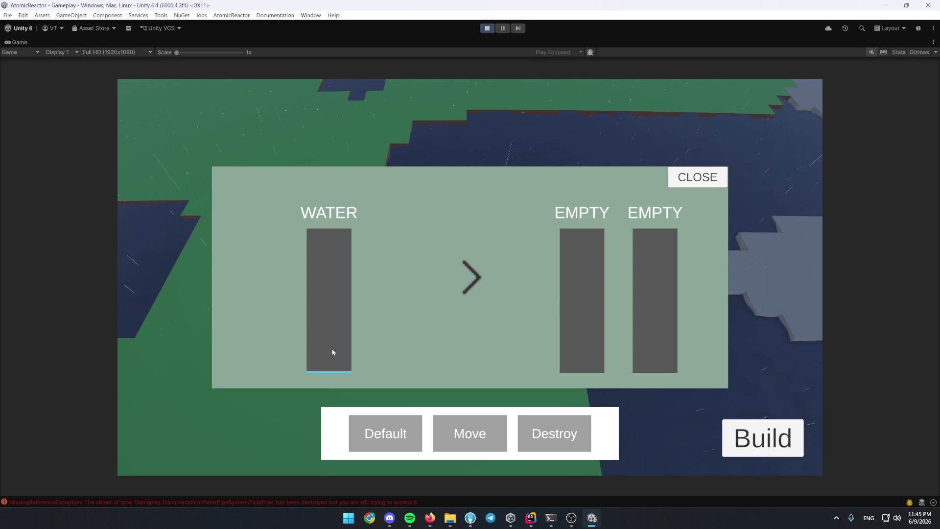
click(421, 311)
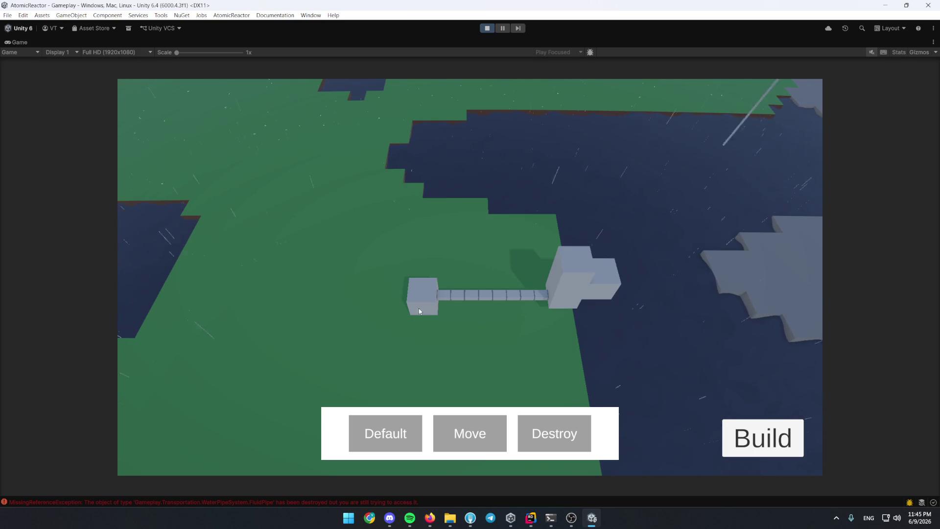
click(697, 177)
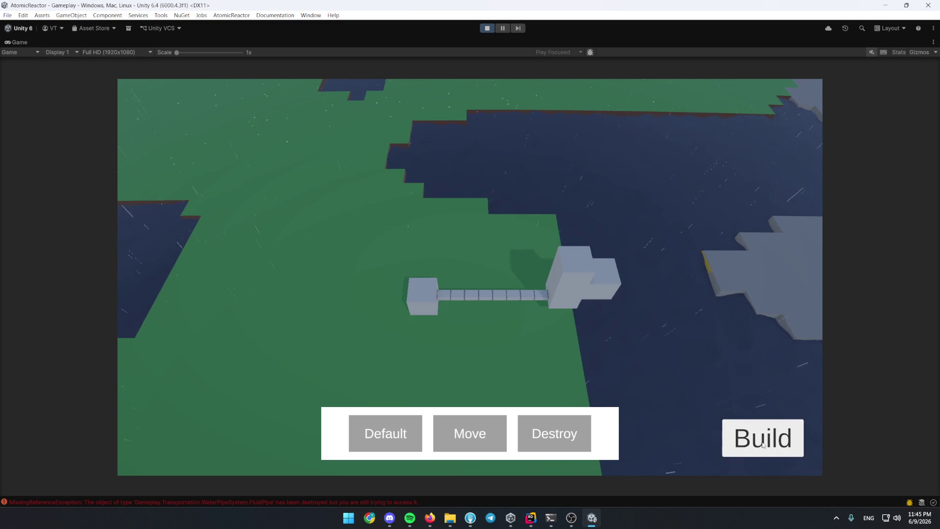
Browse the build categories and place a Water Pump beside the L-shaped building.
click(762, 438)
click(209, 288)
click(214, 245)
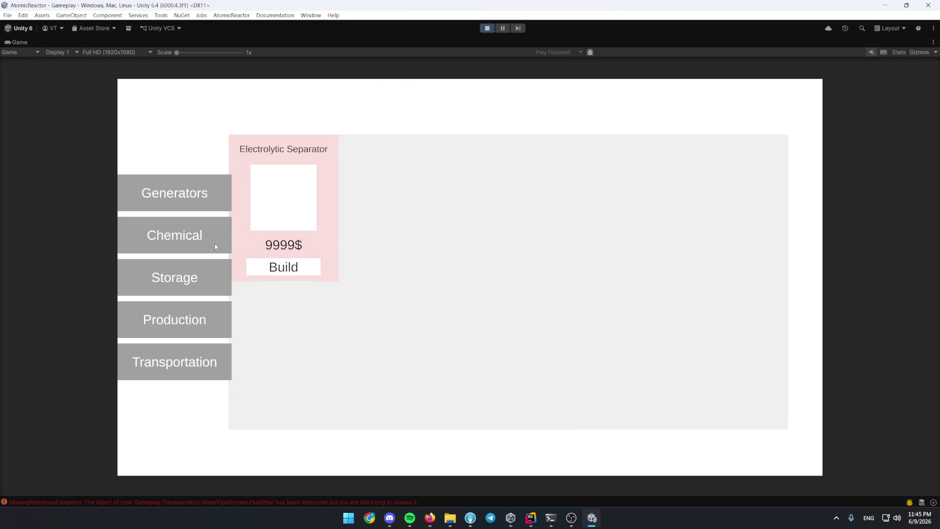
click(221, 353)
click(197, 321)
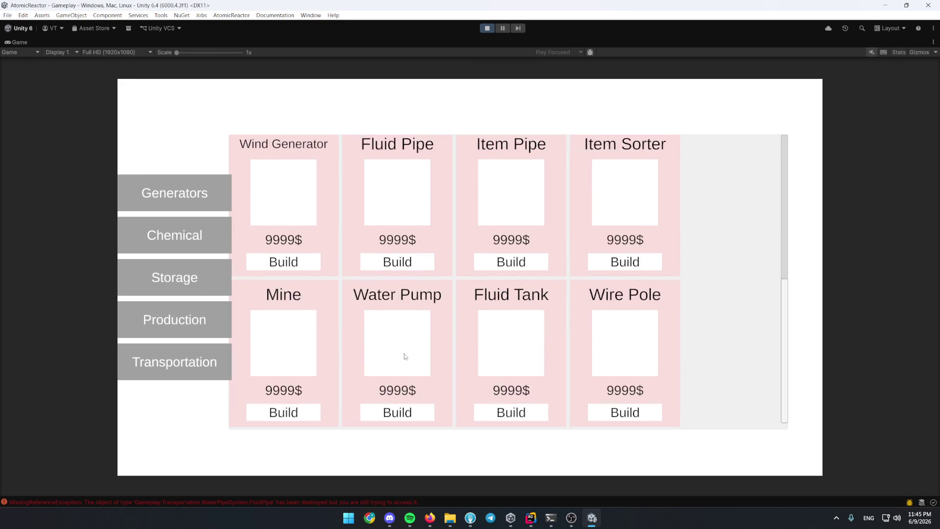
click(398, 413)
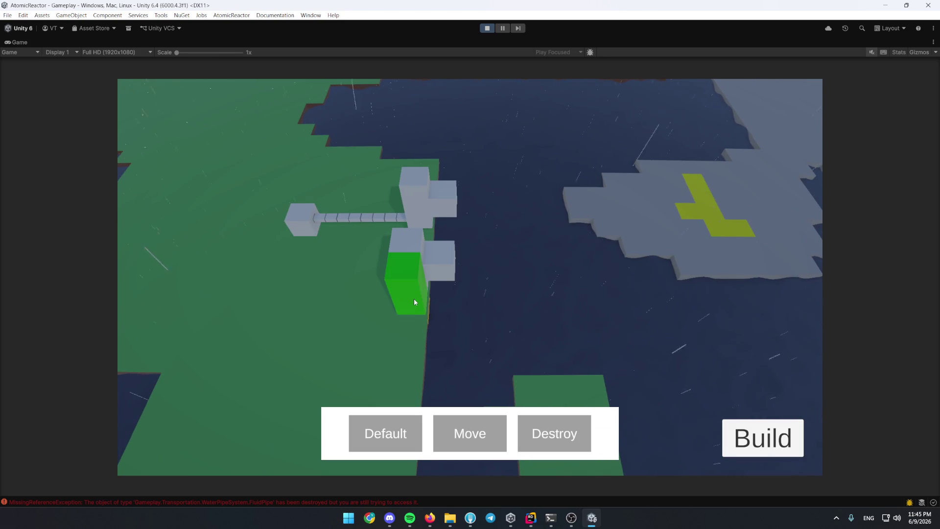
click(405, 350)
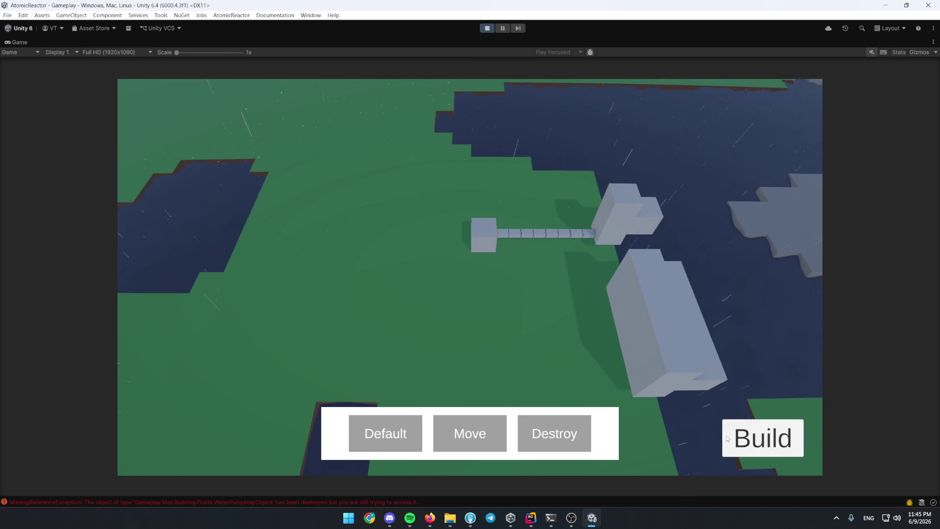
Lay a bent Fluid Pipe line along the Water Pump.
click(742, 438)
click(172, 319)
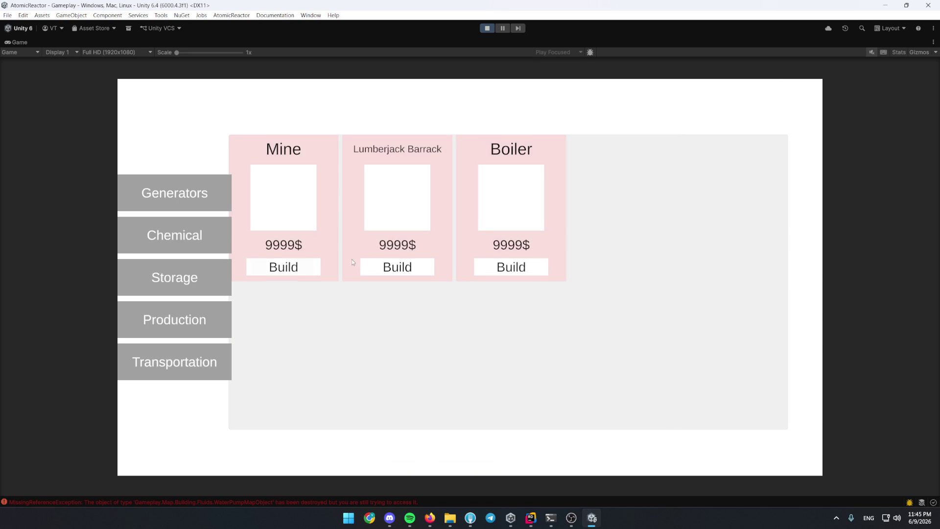
click(198, 352)
click(306, 265)
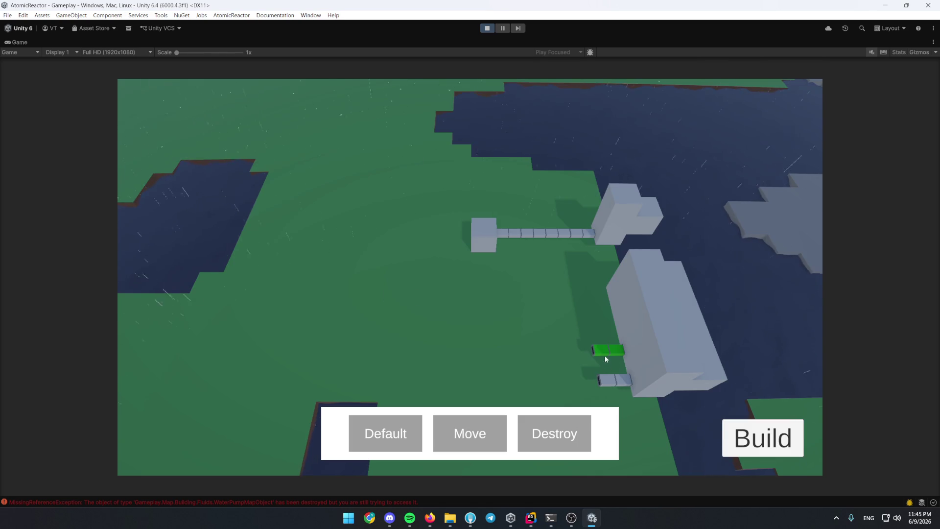
mouse_move(604, 355)
mouse_down()
mouse_move(594, 302)
mouse_move(507, 301)
mouse_up()
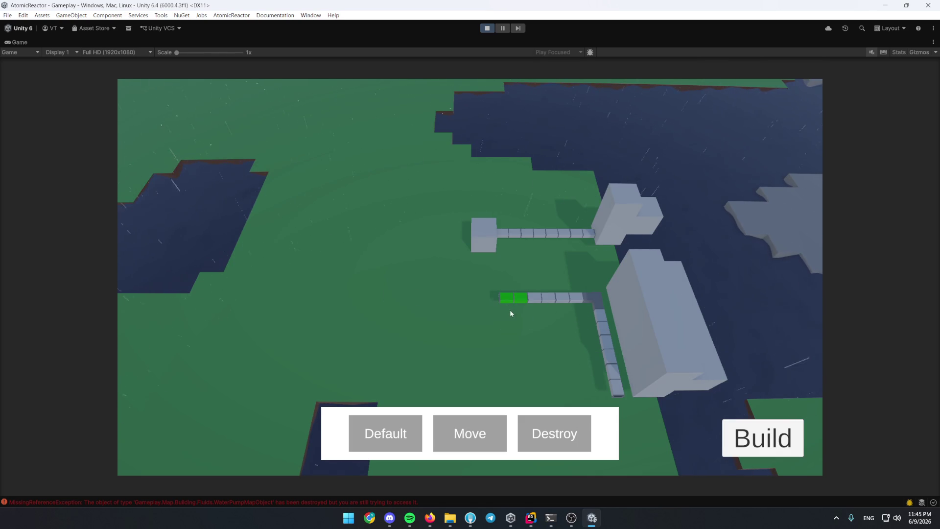
key(d)
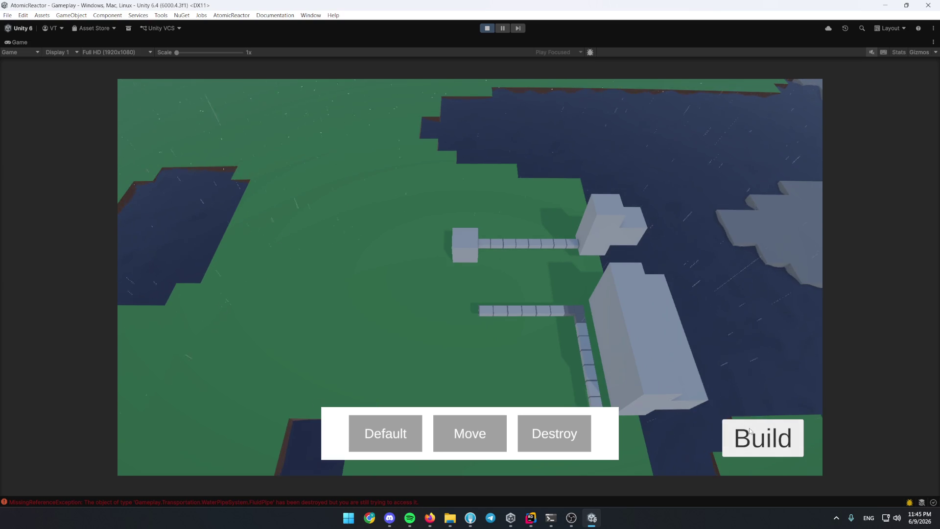
scroll(552, 256, down, 5)
scroll(541, 132, down, 5)
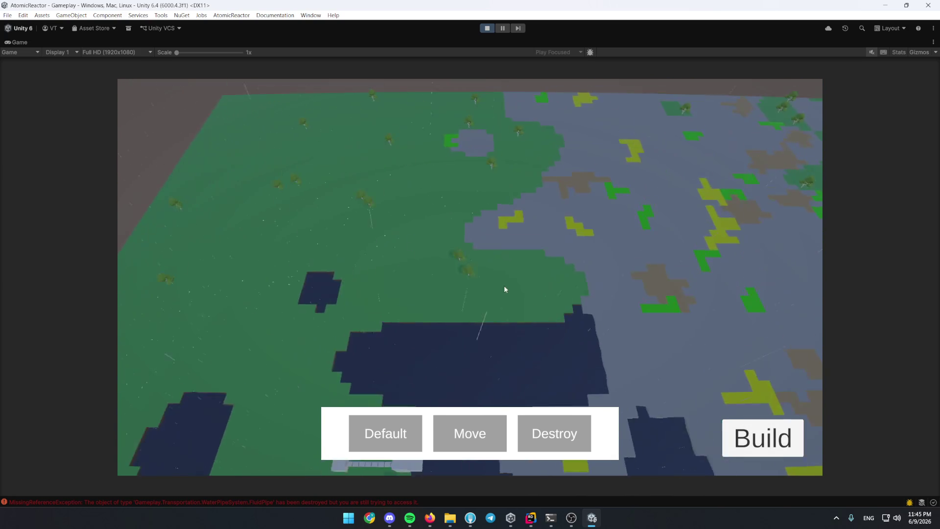
scroll(505, 288, up, 5)
scroll(548, 253, up, 5)
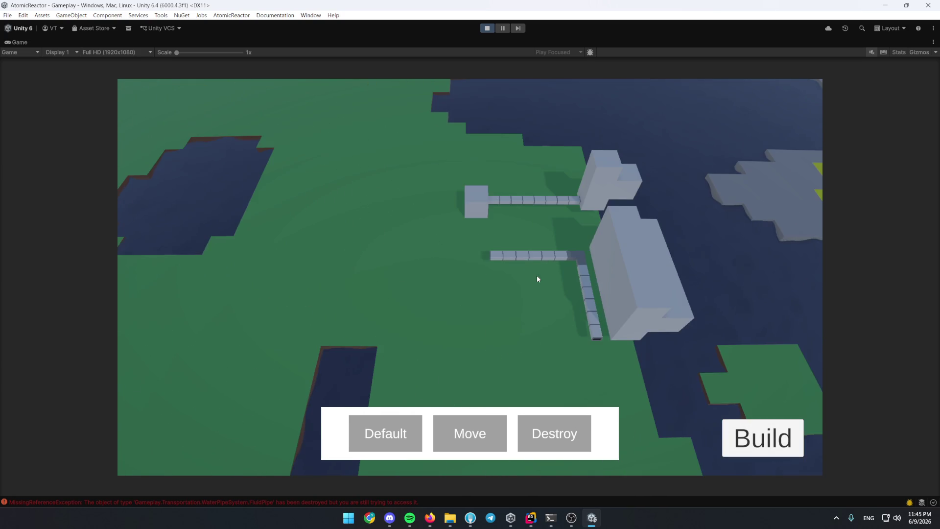
scroll(537, 278, down, 3)
Check a machine's panel twice, then bring up the Generators build options.
click(481, 258)
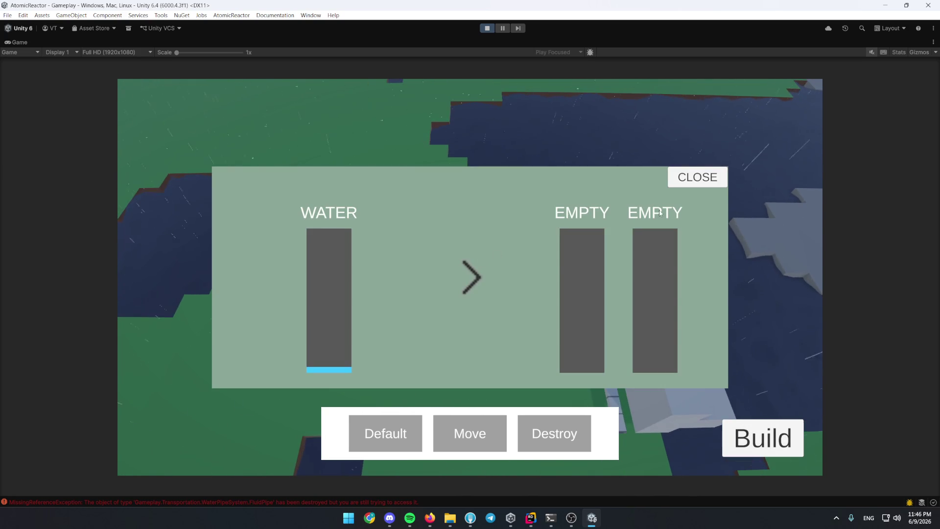
click(689, 178)
click(473, 260)
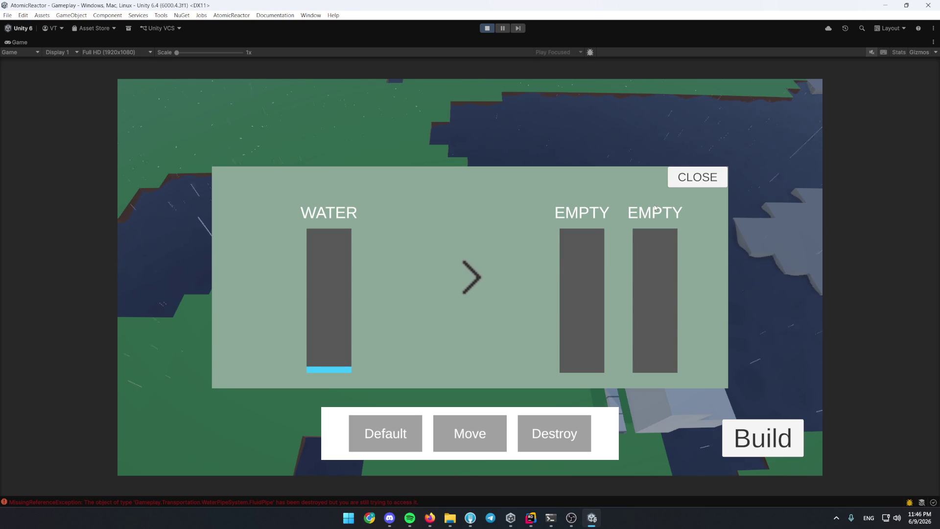
click(698, 181)
click(730, 434)
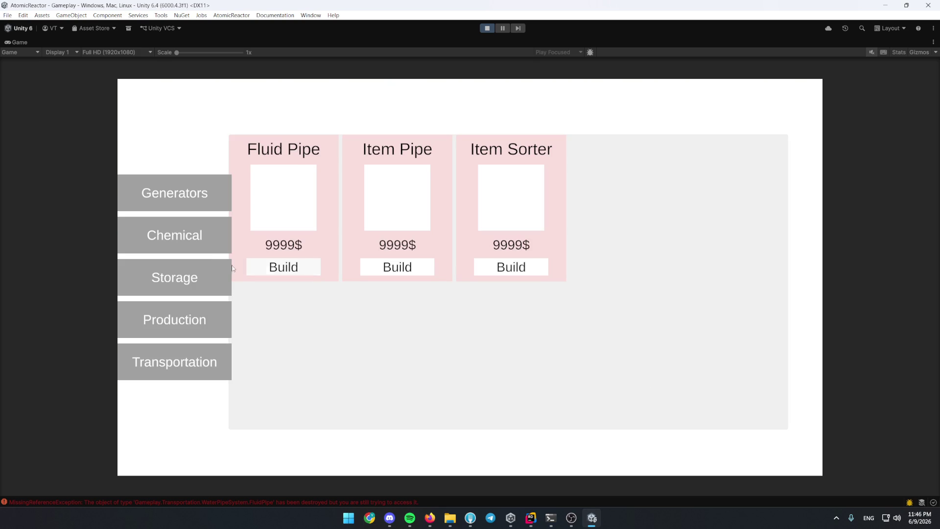
click(191, 194)
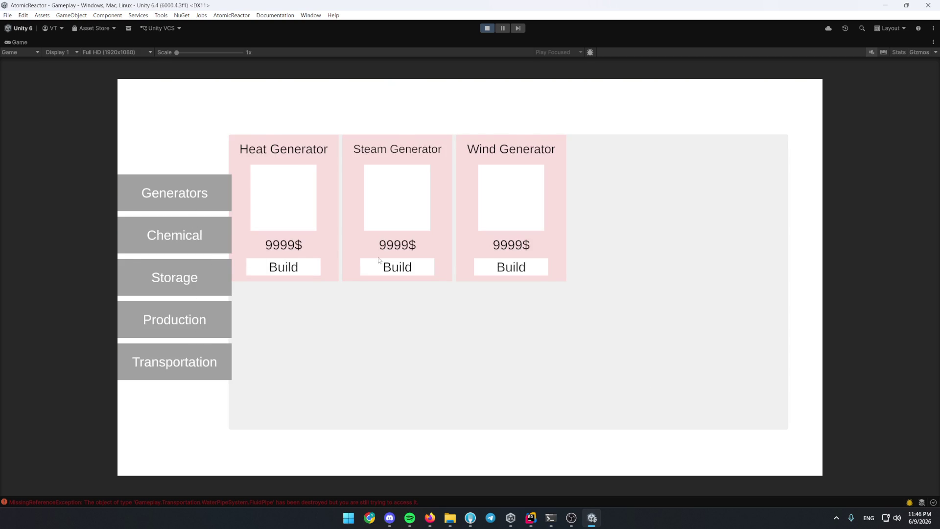
Drag out a grid of Wind Generators on the map.
click(502, 269)
mouse_move(364, 267)
mouse_down()
mouse_move(423, 270)
mouse_move(405, 287)
mouse_move(358, 288)
mouse_move(372, 306)
mouse_move(414, 323)
mouse_move(357, 326)
mouse_move(342, 359)
mouse_move(391, 359)
mouse_move(413, 378)
mouse_move(335, 385)
mouse_move(345, 387)
mouse_up()
drag(378, 312, 422, 319)
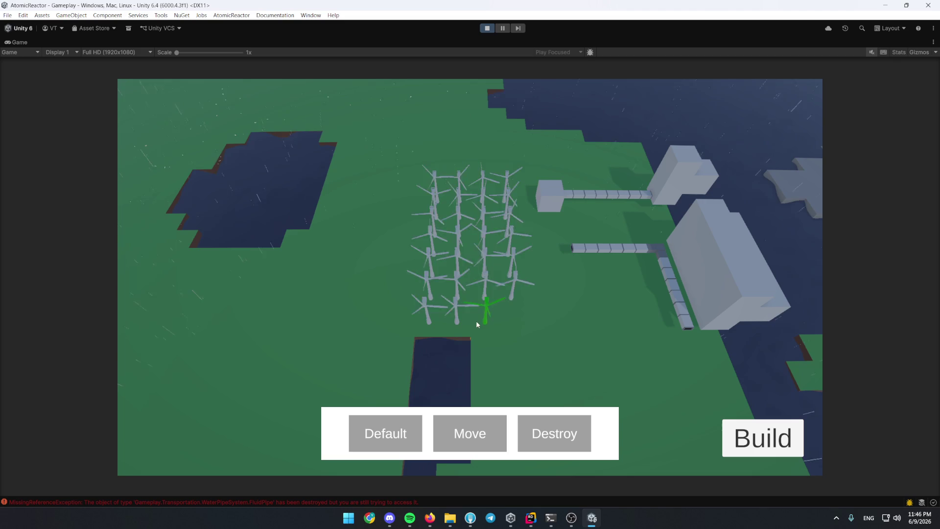
scroll(513, 322, up, 2)
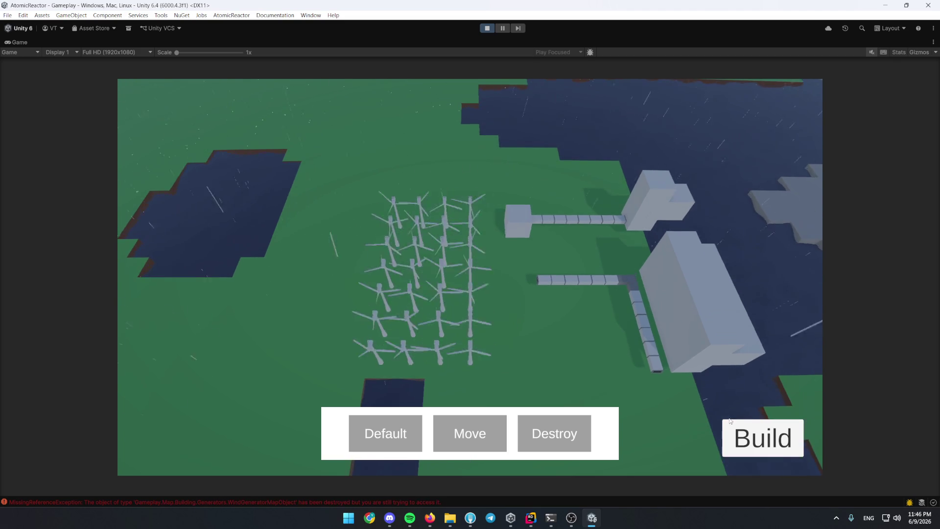
Place a Wire Pole beside the turbine grid.
click(763, 437)
click(199, 282)
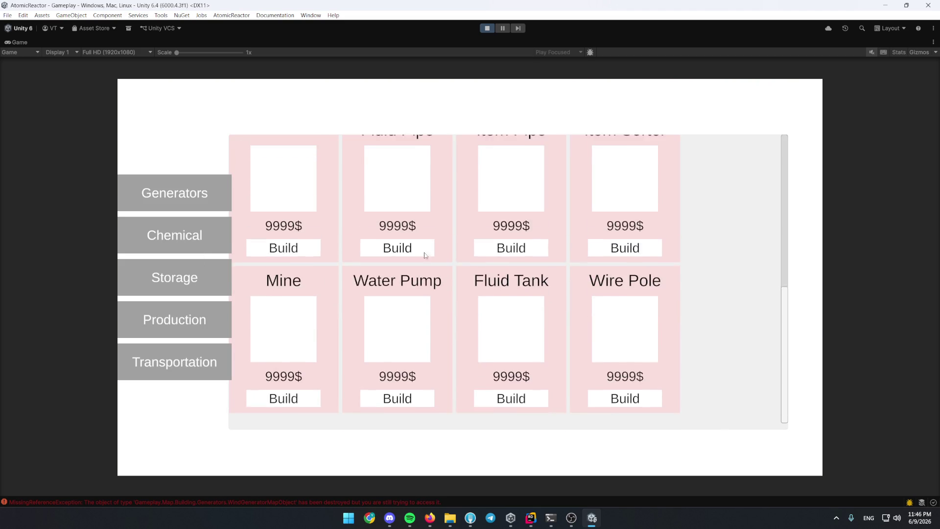
click(625, 415)
click(490, 286)
Inspect a placed building's panel, then restore the full editor layout.
click(525, 225)
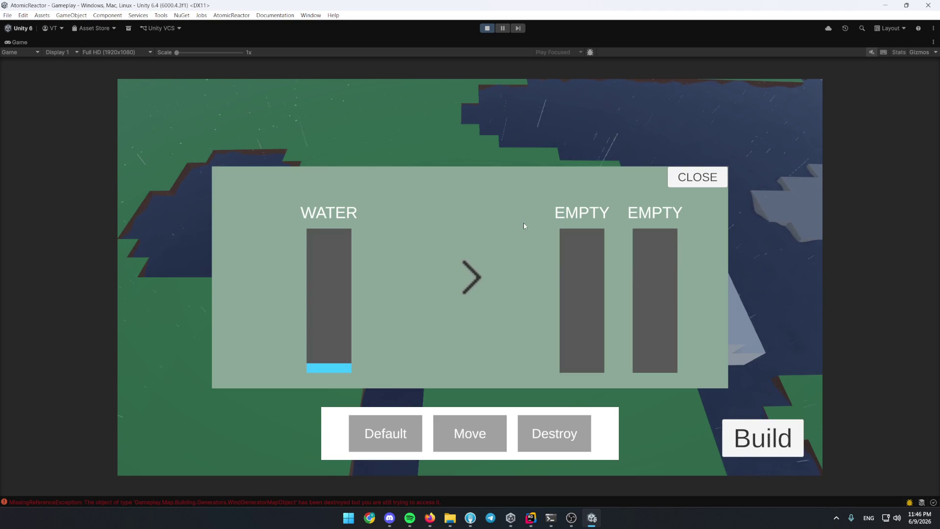
click(699, 184)
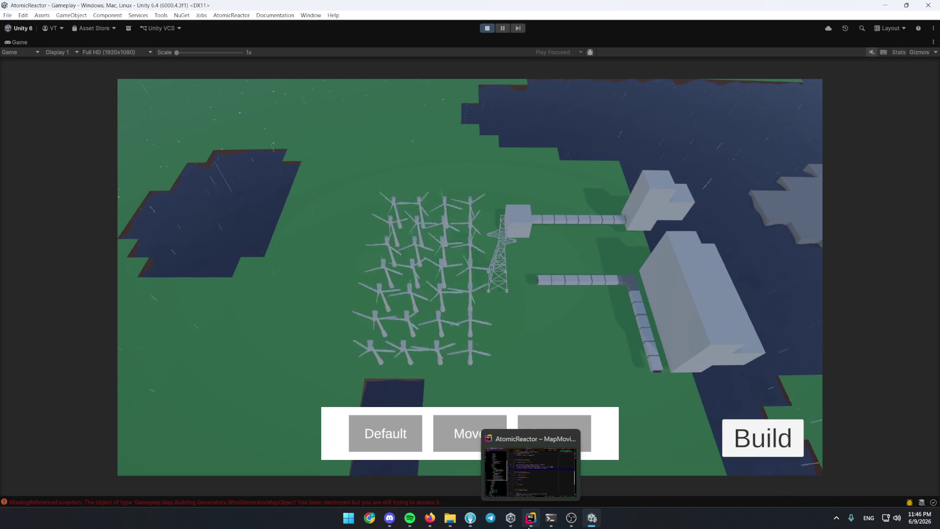
click(15, 45)
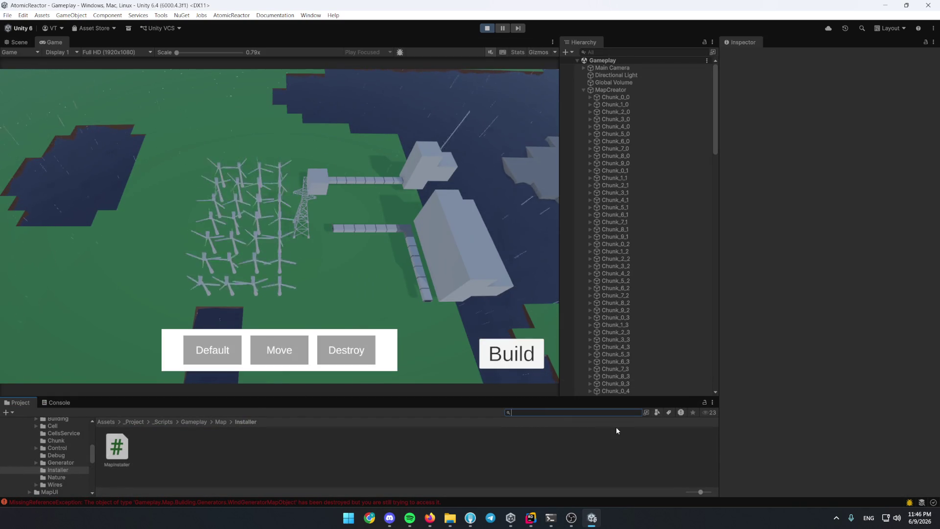
text(wind)
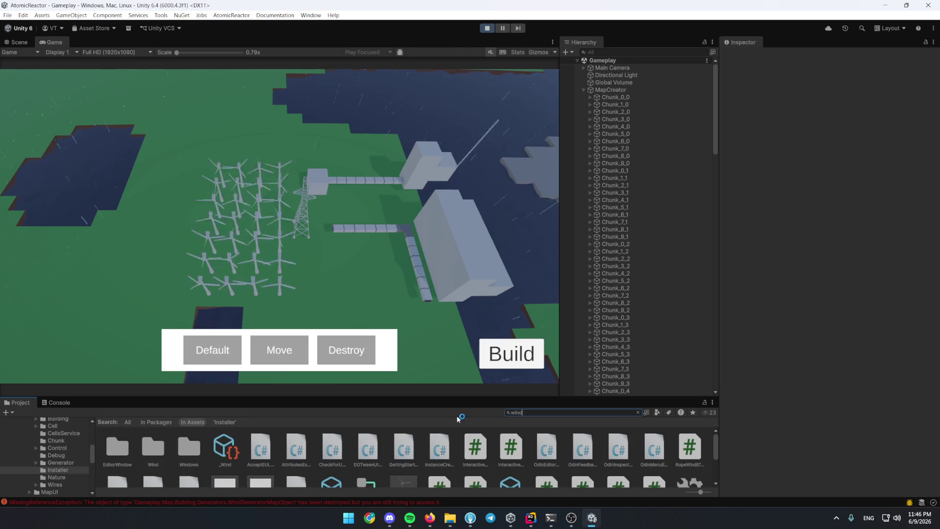
Select WindGeneratorBuildingSettingsDataAsset and set its KWH_Battery Capacity to 1000.
drag(603, 397, 558, 284)
click(515, 374)
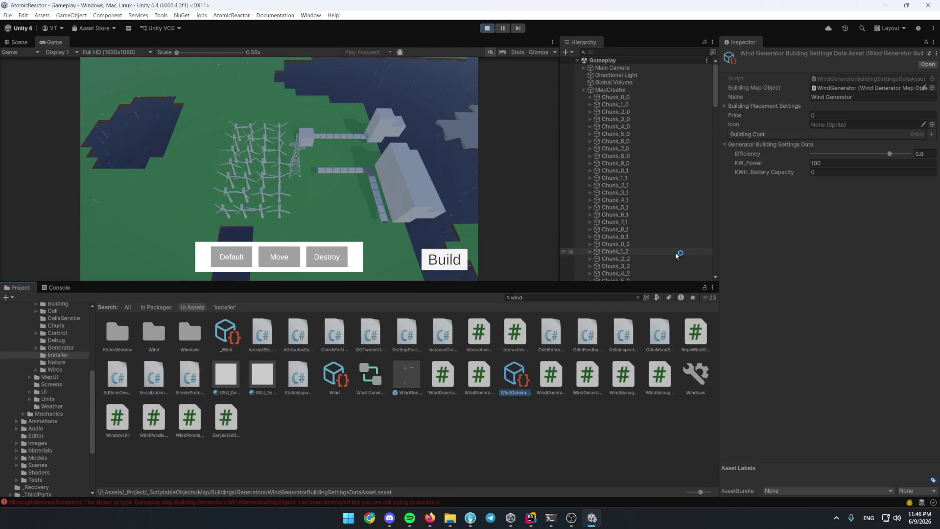
click(824, 173)
text(1000)
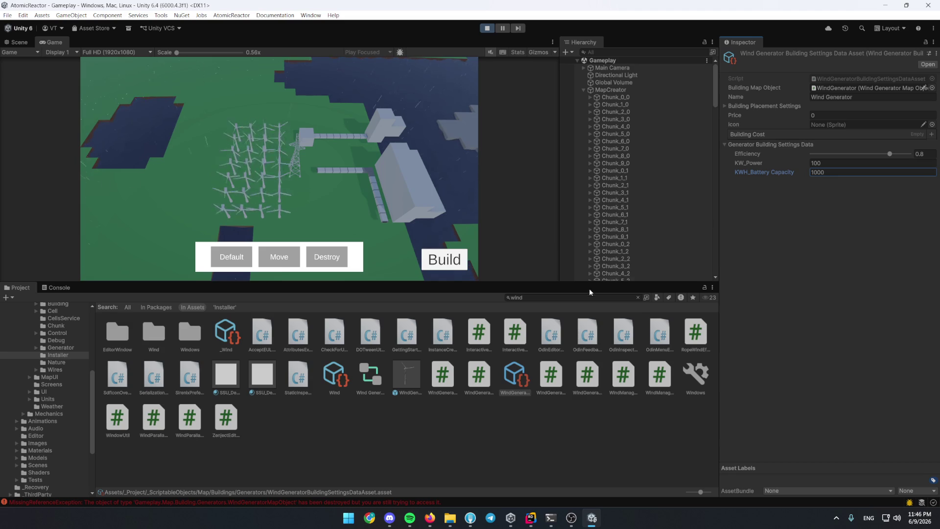
drag(584, 282, 580, 381)
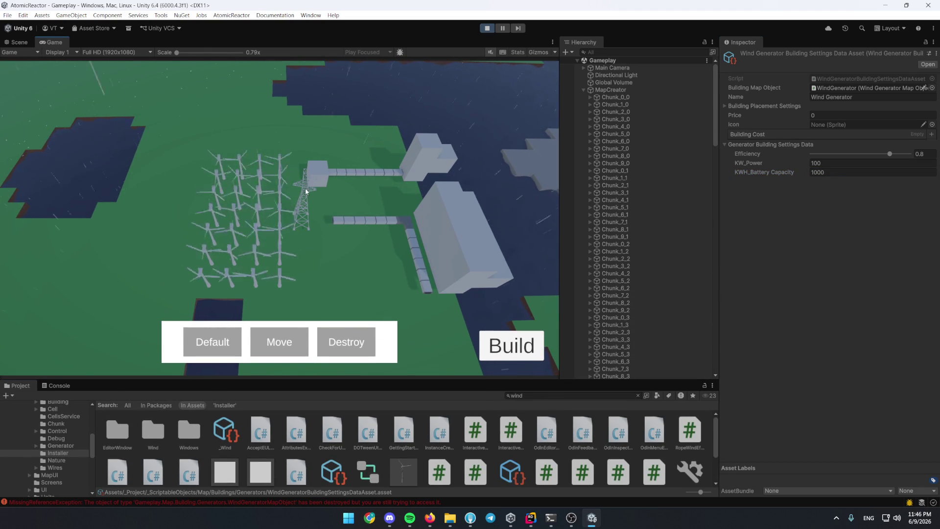
Expand Building Placement Settings and open the asset's script in code.
click(322, 174)
click(458, 139)
click(777, 105)
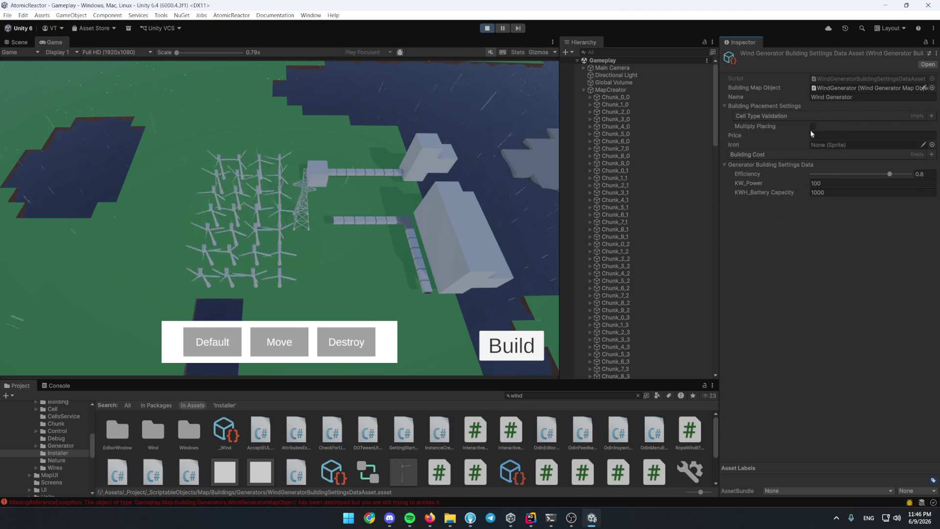
double_click(839, 79)
Navigate down the class hierarchy to the BuildingSettingsDataAsset declaration.
click(558, 128)
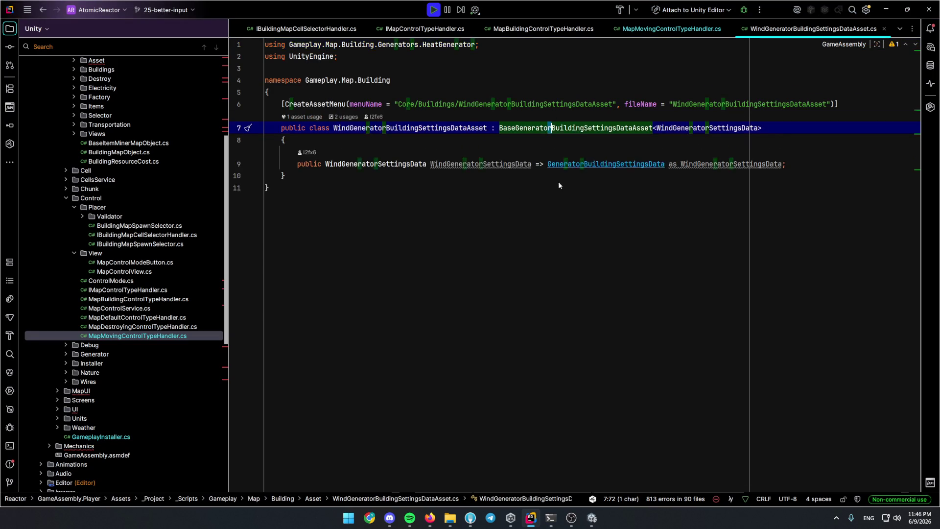
click(463, 163)
click(636, 116)
key(F12)
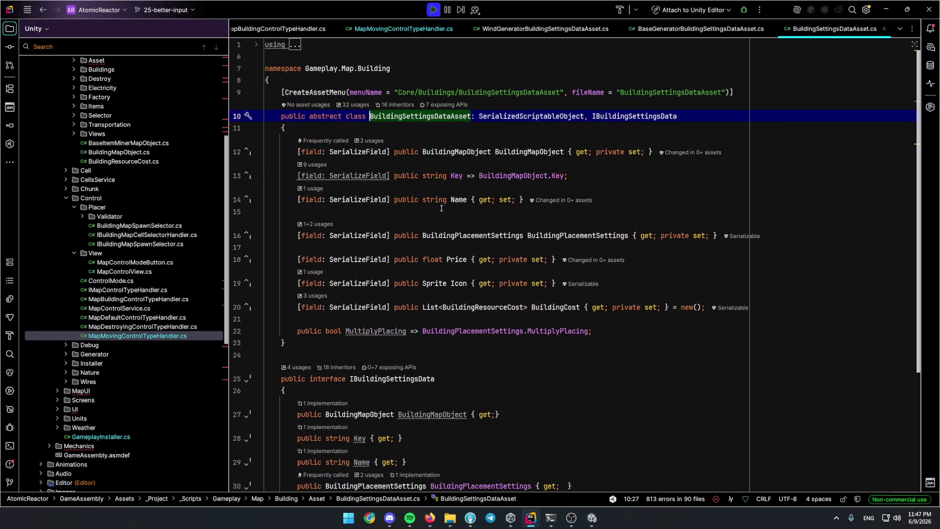
Delete the MultiplyPlacing property line, tidy the spacing, and bring Fork to the front.
click(517, 335)
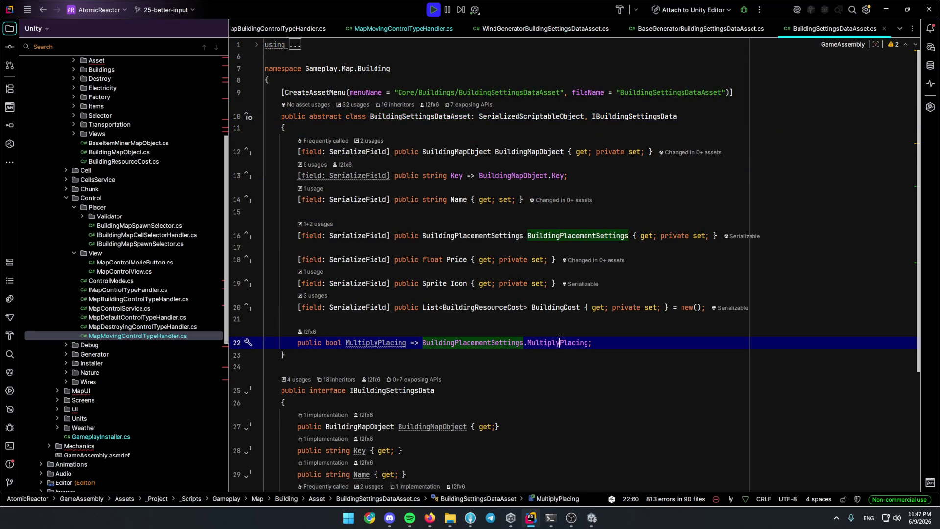
key(ctrl+y)
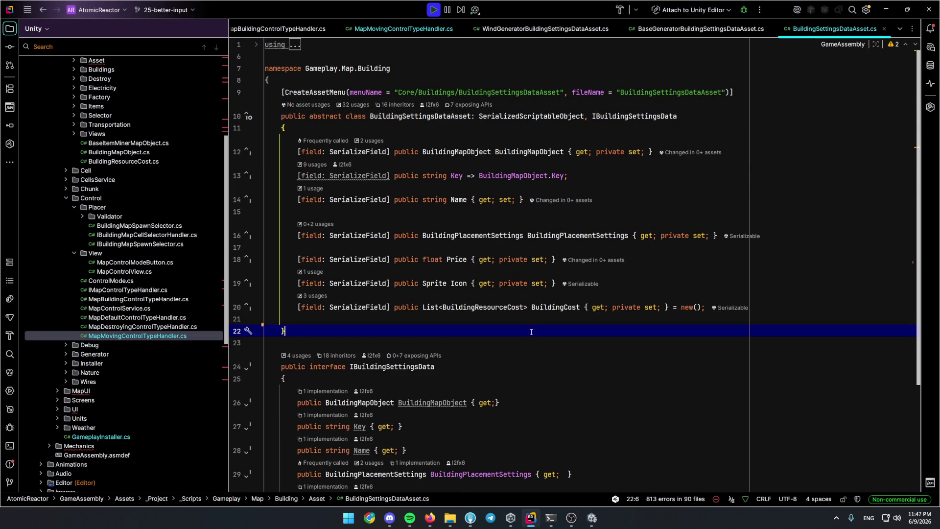
key(Up)
key(BackSpace)
key(Down)
key(Down)
key(Down)
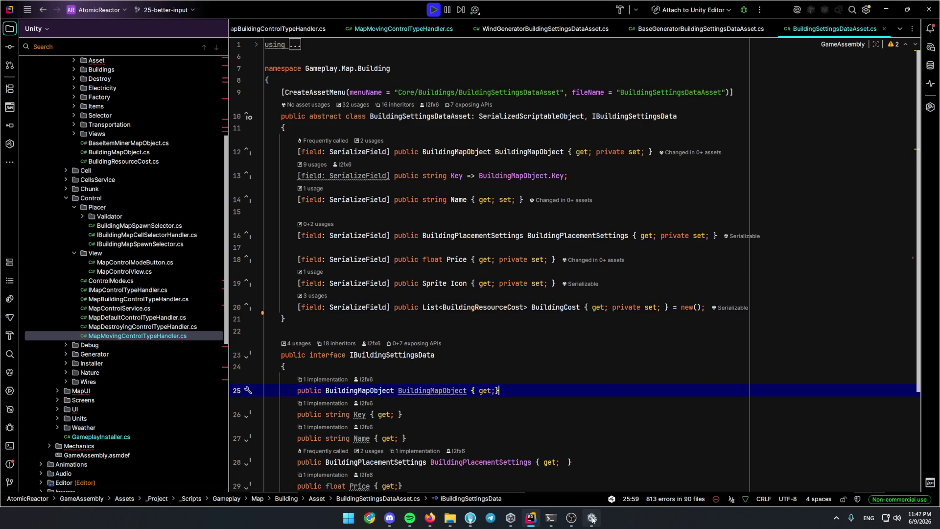
key(alt+Tab)
click(471, 518)
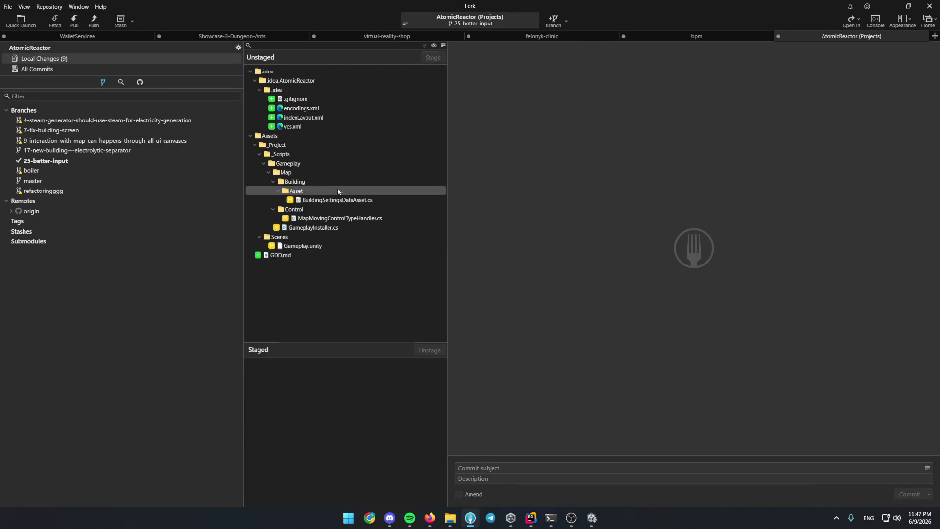
Stage the changed scripts, GameplayInstaller.cs and the Gameplay scene, reviewing the diffs.
double_click(337, 188)
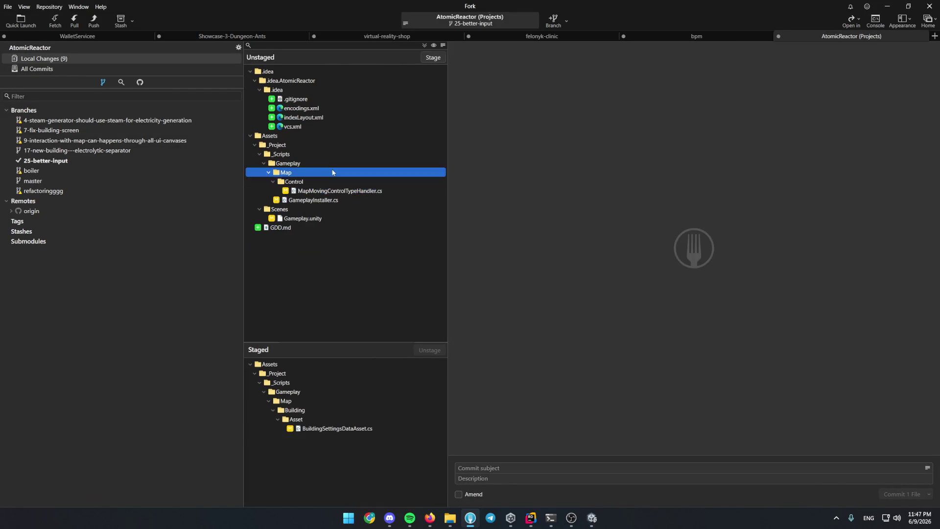
double_click(331, 170)
double_click(326, 163)
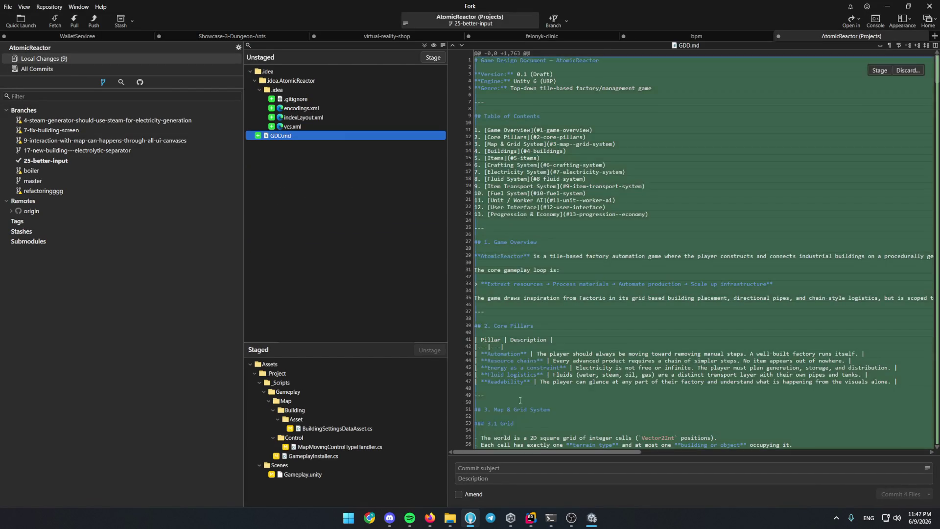
click(300, 72)
click(367, 446)
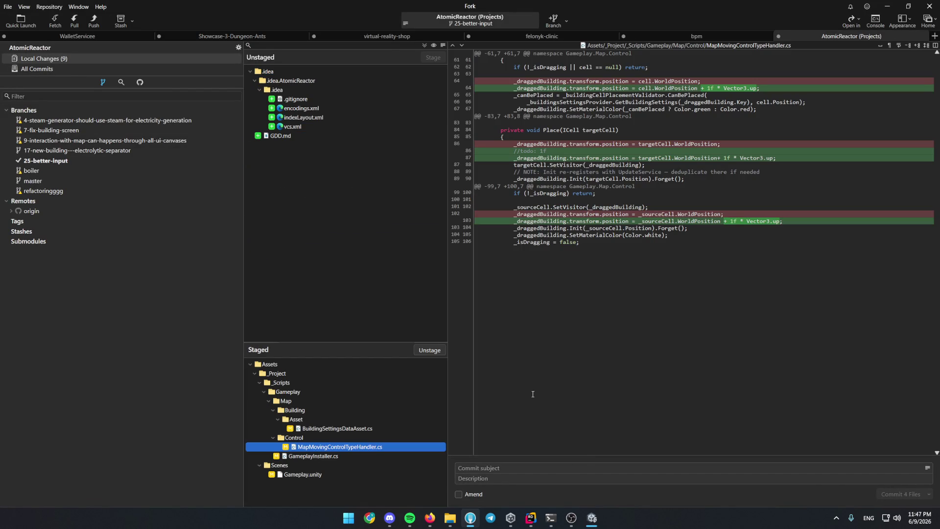
Write the commit subject, commit the staged files, push to the remote and switch to the browser.
click(577, 467)
text(Movement Contro)
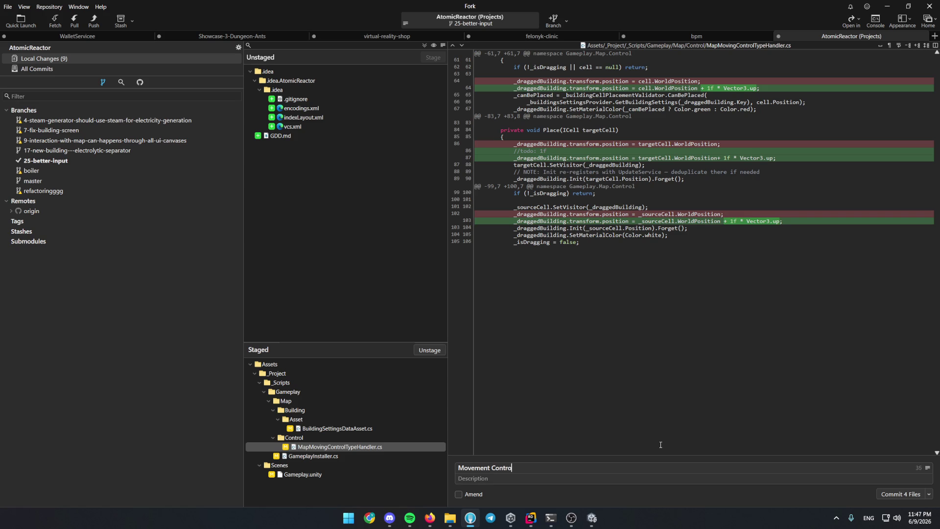
key(BackSpace)
key(BackSpace)
key(BackSpace)
key(ctrl+Return)
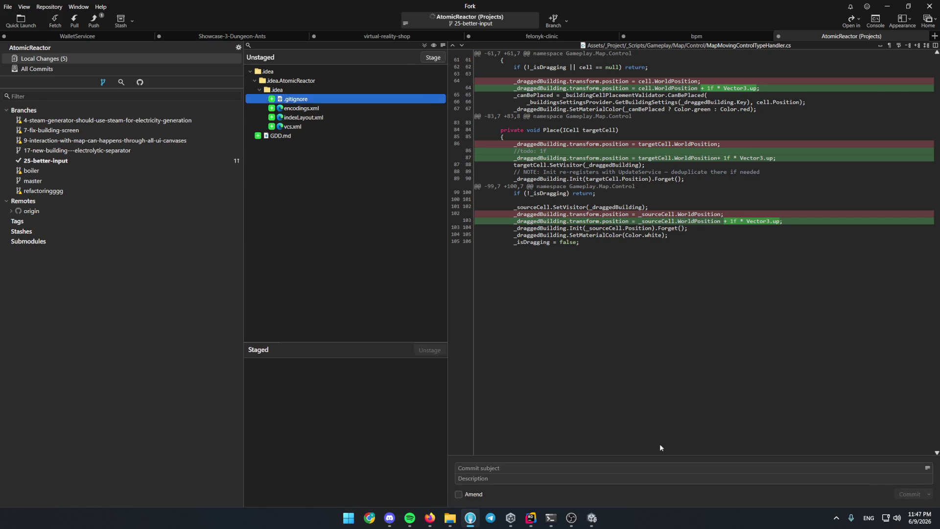
key(ctrl+shift+p)
key(Return)
click(431, 518)
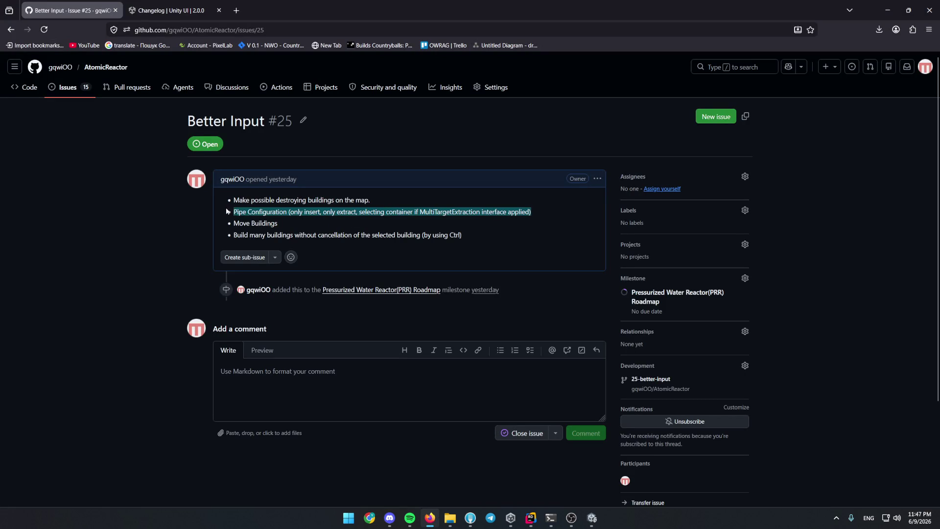
Copy the Pipe Configuration bullet text from issue #25's task list.
drag(537, 216, 235, 213)
click(511, 212)
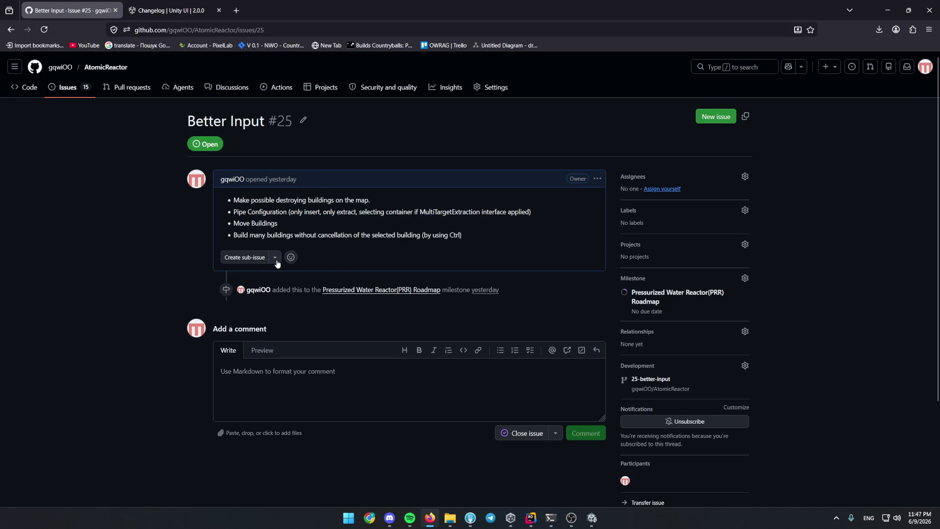
click(275, 258)
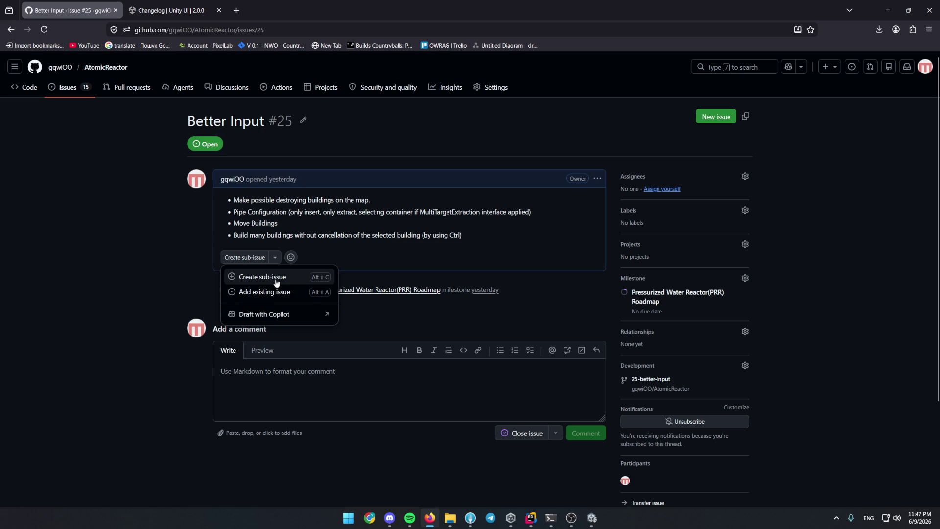
click(309, 214)
drag(535, 214, 206, 208)
drag(277, 222, 233, 212)
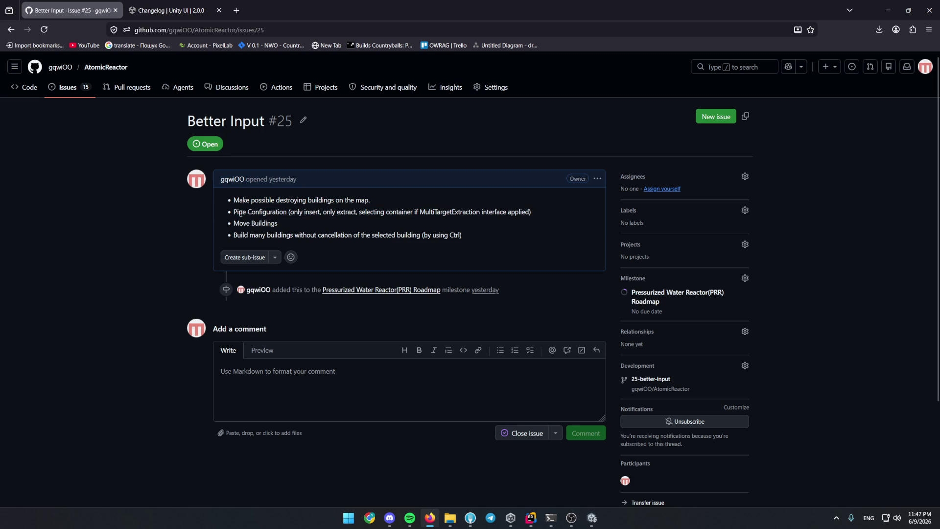
drag(537, 212, 232, 212)
key(ctrl+c)
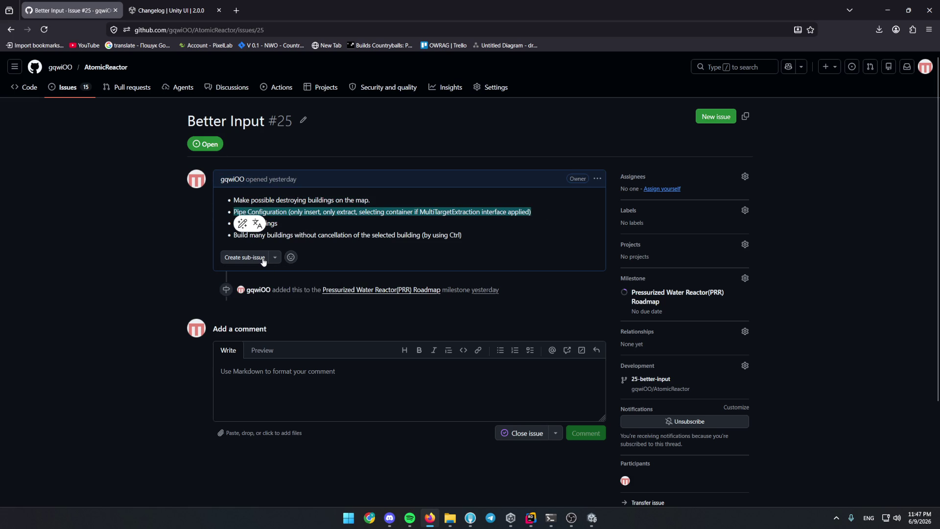
Create a blank sub-issue and paste 'Pipe Configuration (only insert, only extract, selecting container…)' as its title.
click(263, 260)
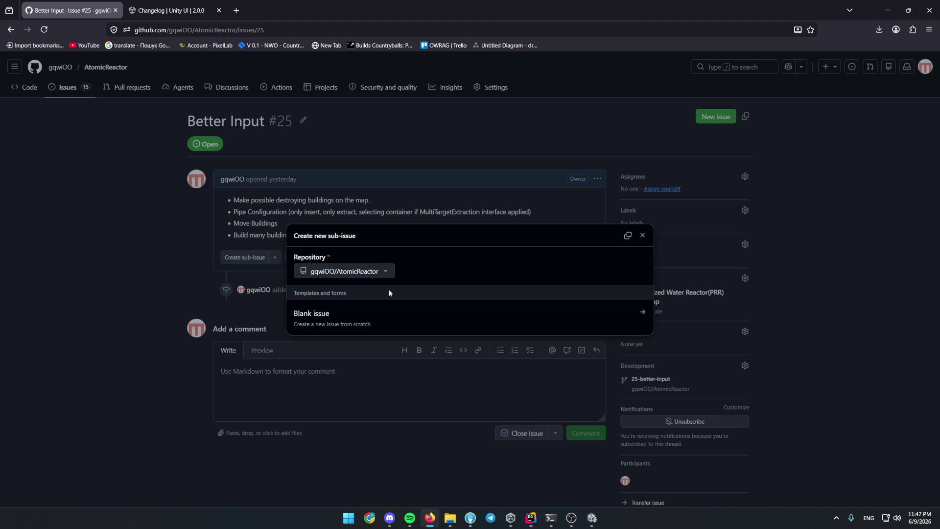
click(395, 324)
key(ctrl+v)
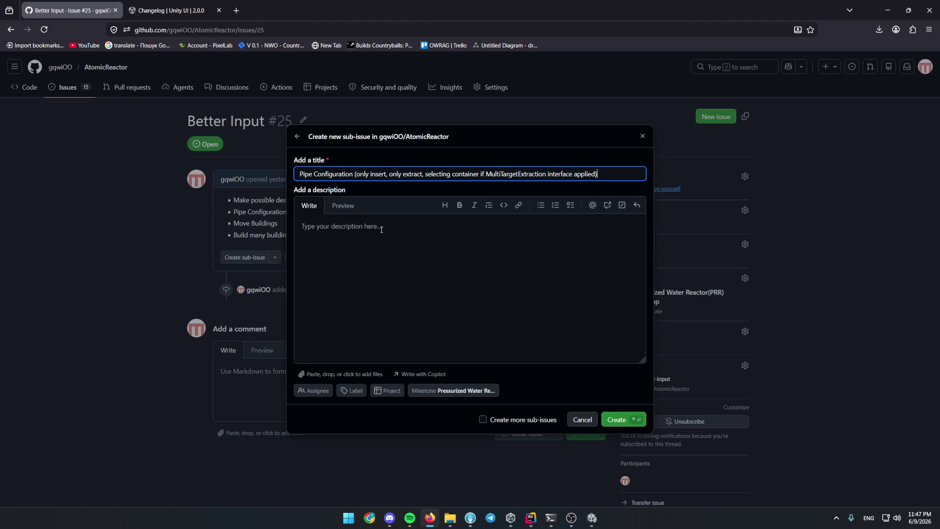